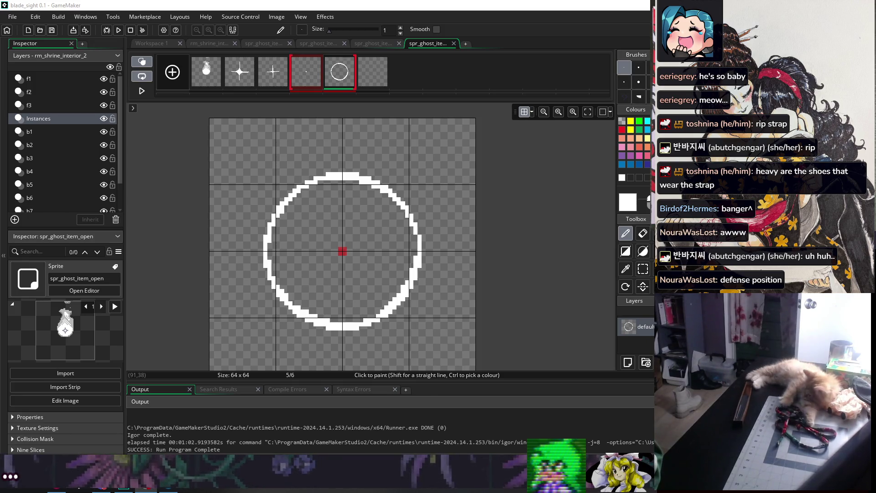
# Step: Bring the Sprite Editor back into focus, showing spr_ghost_item_open's white circle frame 5
pyautogui.click(547, 211)
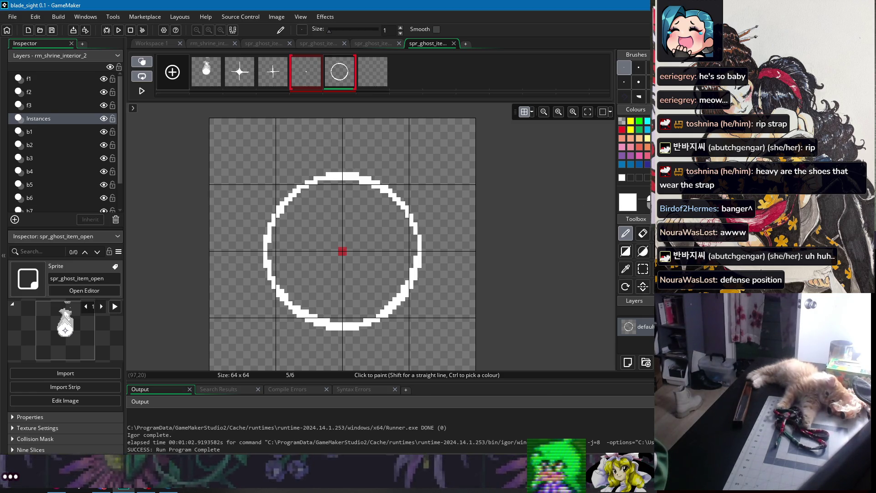
# Step: Return to the sprite editor, go back to the white circle frame 5, and choose the Ellipse tool
pyautogui.hotkey('alt', 'Tab')
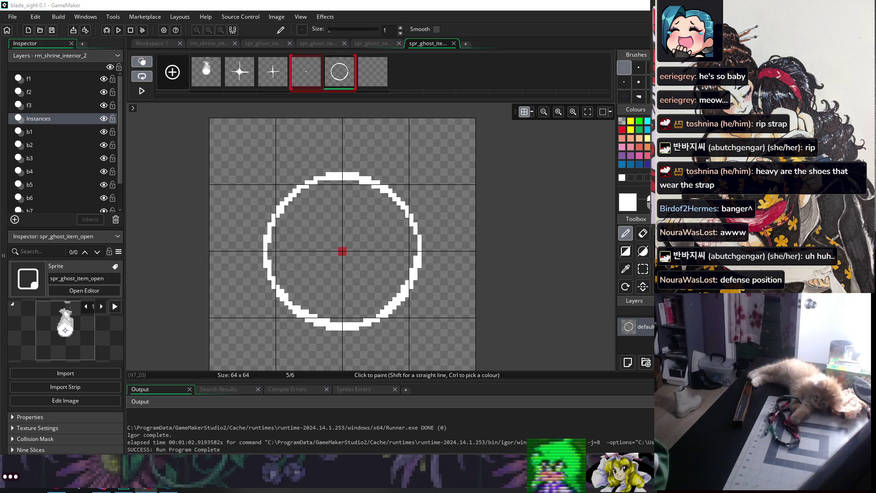
pyautogui.hotkey('alt', 'Tab')
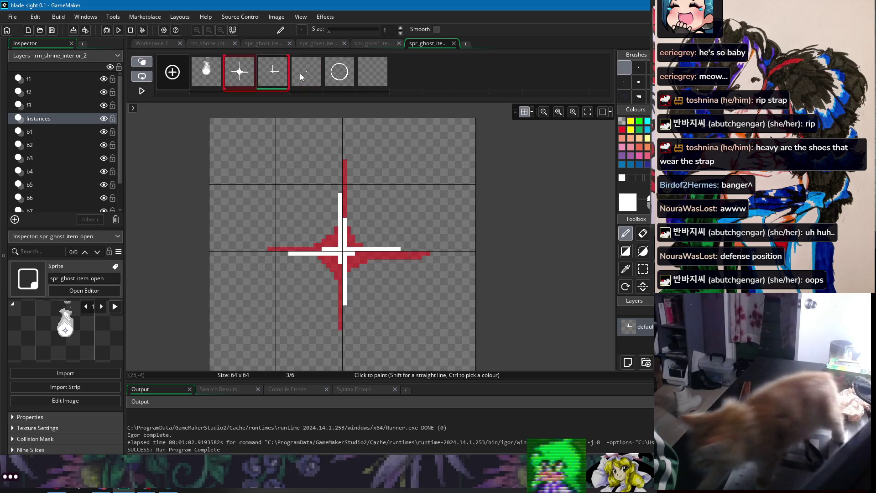
pyautogui.click(349, 72)
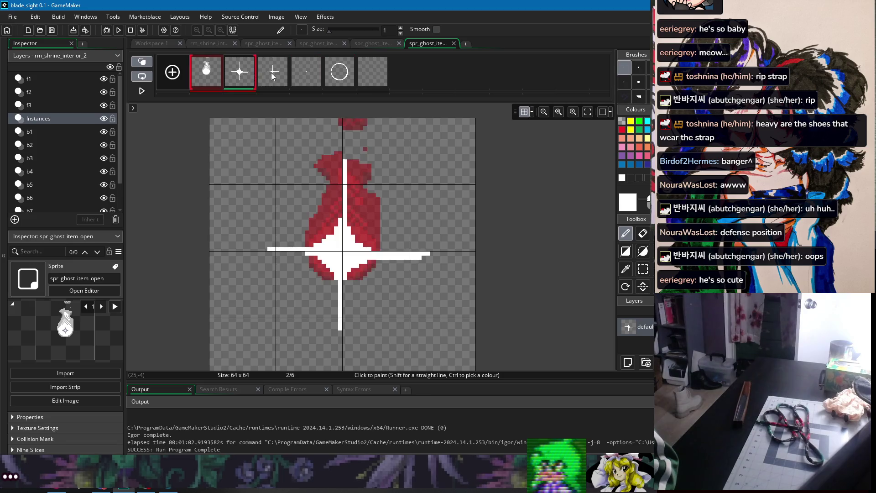
pyautogui.click(343, 78)
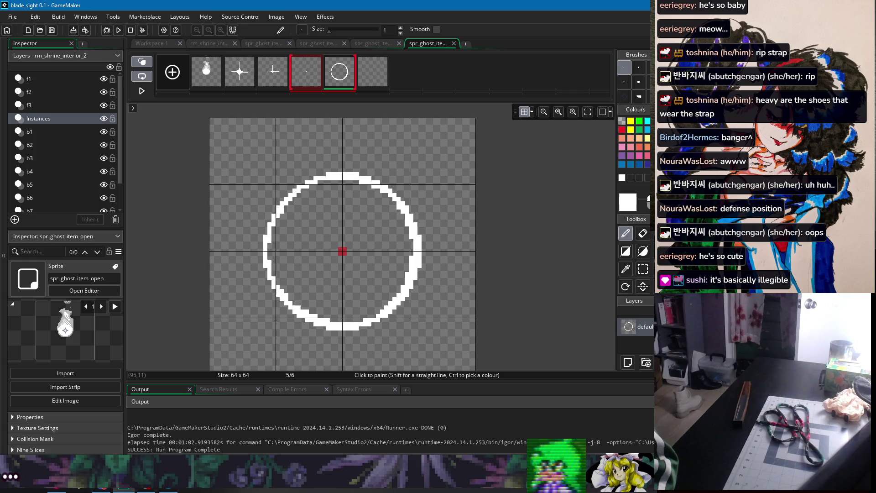
pyautogui.click(642, 251)
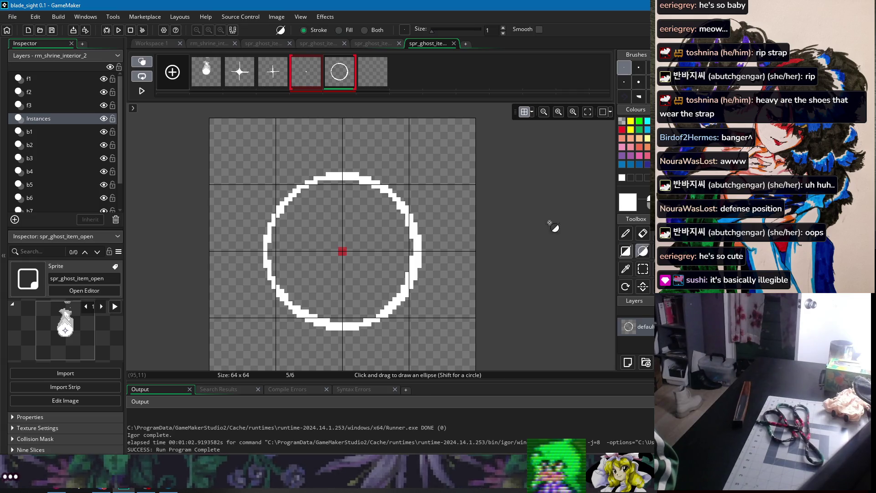
pyautogui.click(368, 77)
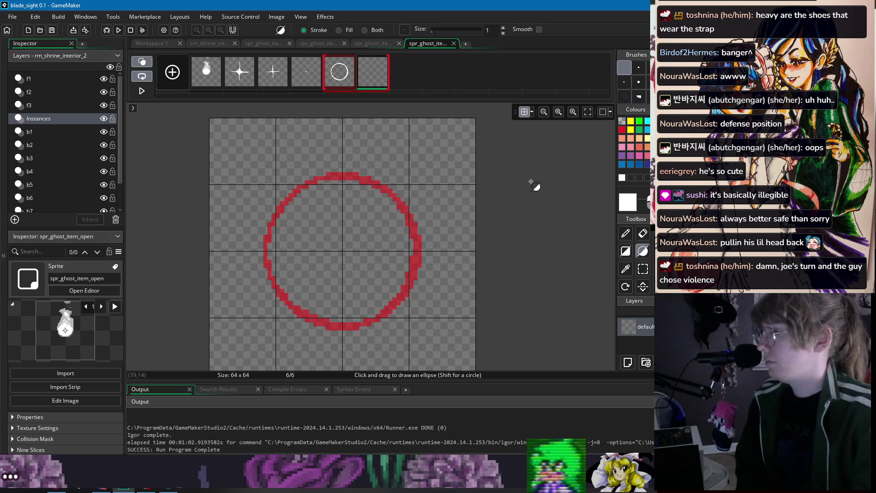
pyautogui.click(333, 78)
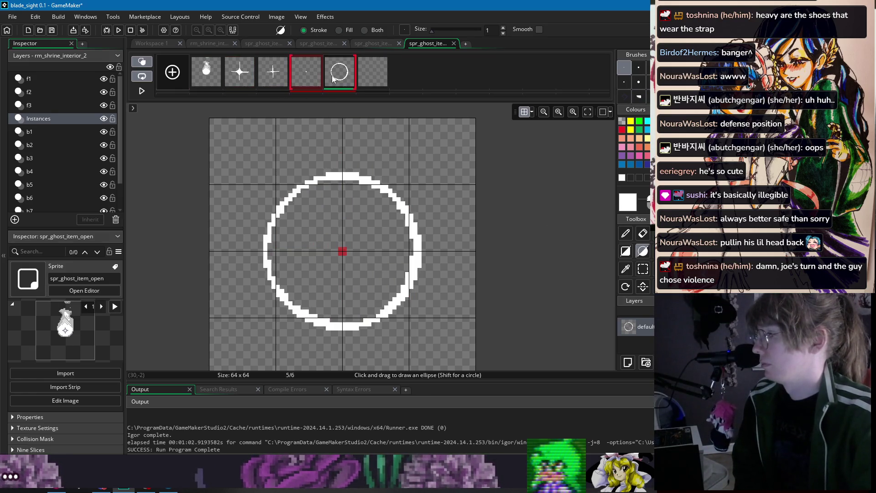
pyautogui.click(369, 79)
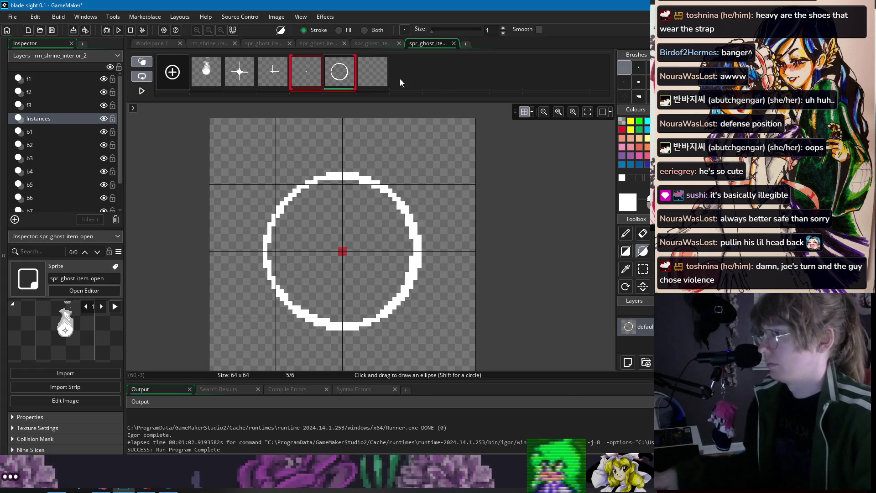
# Step: Draw a white ring on frame 6 over the onion-skinned circle, shifting its right half one pixel left
pyautogui.moveTo(269, 174)
pyautogui.mouseDown()
pyautogui.moveTo(349, 291)
pyautogui.moveTo(446, 336)
pyautogui.moveTo(259, 168)
pyautogui.moveTo(397, 316)
pyautogui.moveTo(432, 329)
pyautogui.mouseUp()
pyautogui.moveTo(374, 235); pyautogui.dragTo(374, 232)
pyautogui.press('s')
pyautogui.moveTo(347, 146)
pyautogui.mouseDown()
pyautogui.moveTo(428, 165)
pyautogui.moveTo(455, 348)
pyautogui.mouseUp()
pyautogui.moveTo(390, 310); pyautogui.dragTo(386, 311)
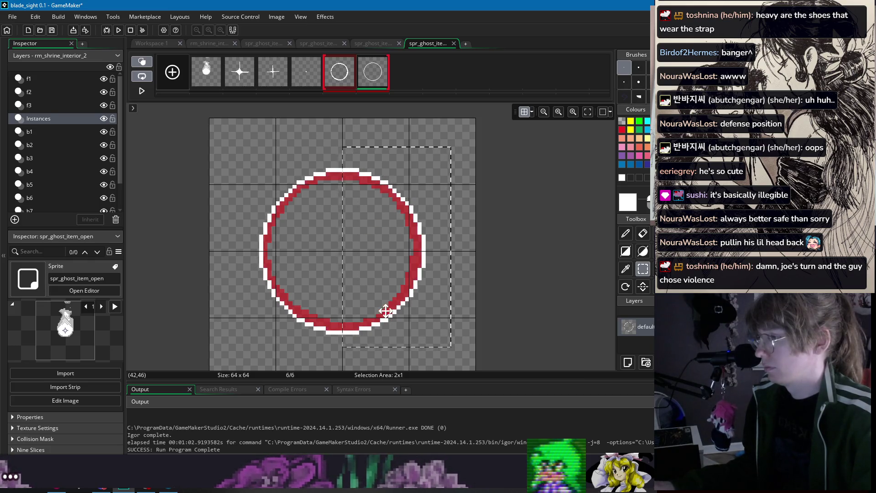
# Step: Clear the selection and preview the star, circle and flame frames
pyautogui.click(284, 68)
pyautogui.click(339, 76)
pyautogui.keyDown('shift'); pyautogui.click(371, 81); pyautogui.keyUp('shift')
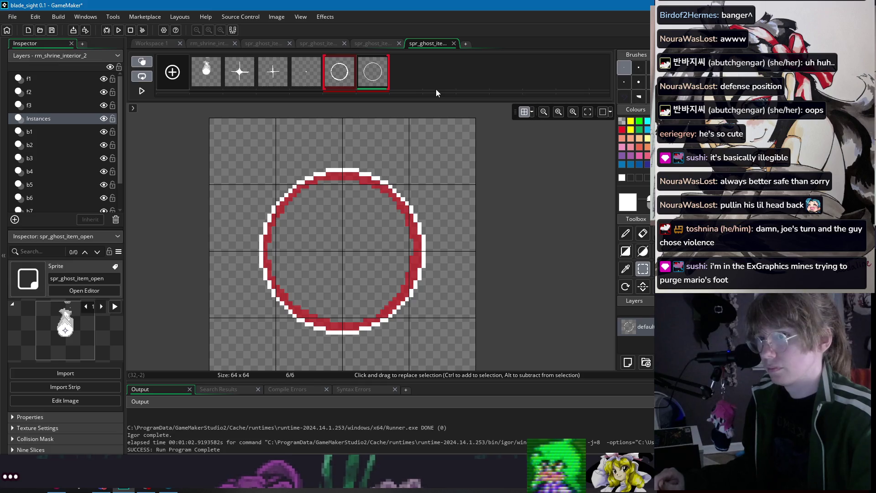
pyautogui.click(242, 77)
# Step: Add a new blank frame and move it to second place after the sack frame
pyautogui.click(334, 77)
pyautogui.click(373, 75)
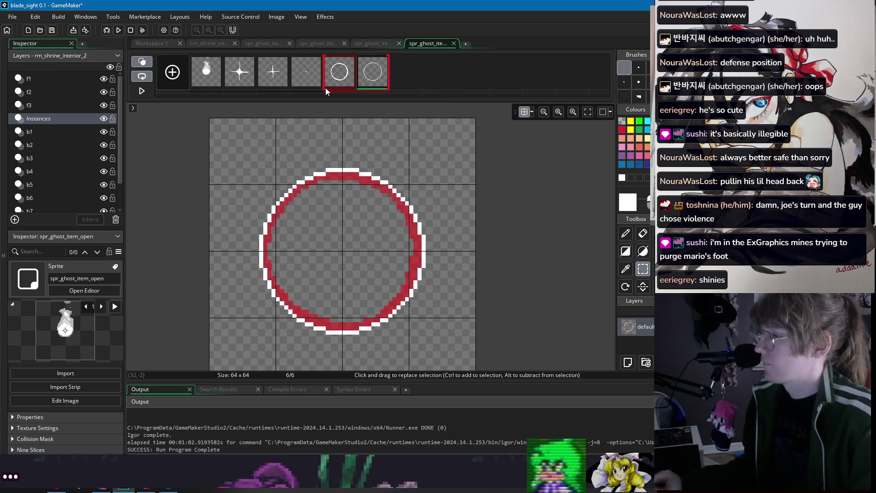
pyautogui.moveTo(406, 75); pyautogui.dragTo(232, 79)
# Step: Paint two trial white pencil strokes beside the sack, then undo both
pyautogui.press('p')
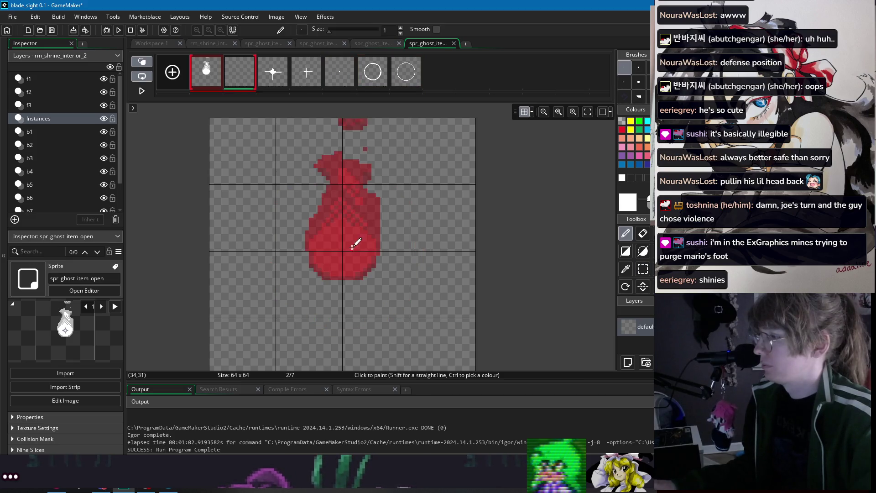
pyautogui.moveTo(337, 278); pyautogui.dragTo(294, 251)
pyautogui.hotkey('ctrl', 'z')
pyautogui.hotkey('ctrl', 'z')
pyautogui.moveTo(328, 274); pyautogui.dragTo(283, 241)
pyautogui.hotkey('ctrl', 'z')
pyautogui.hotkey('ctrl', 'z')
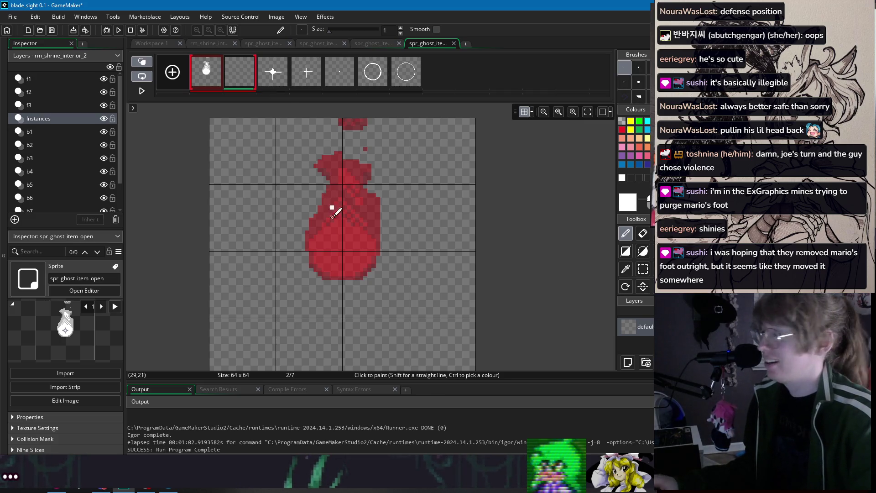
# Step: Step through the later frames to the final ring, then return to the blank second frame
pyautogui.click(299, 76)
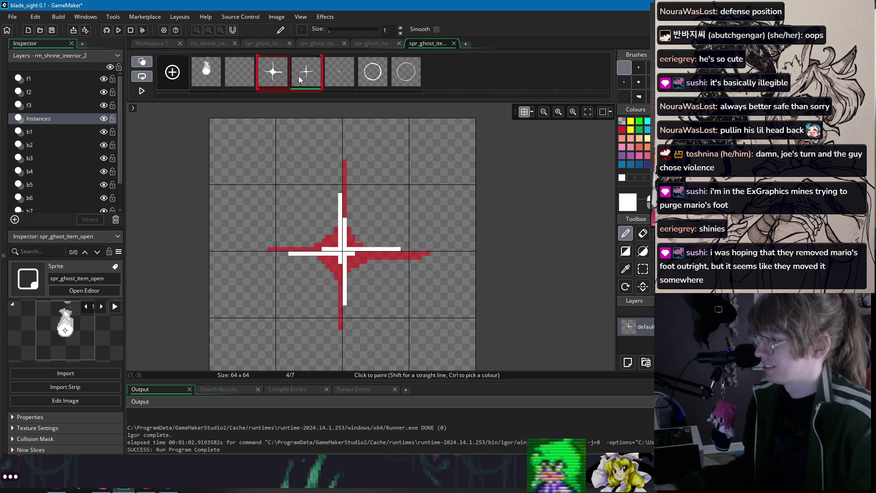
pyautogui.click(339, 77)
pyautogui.click(373, 77)
pyautogui.click(401, 82)
pyautogui.click(241, 78)
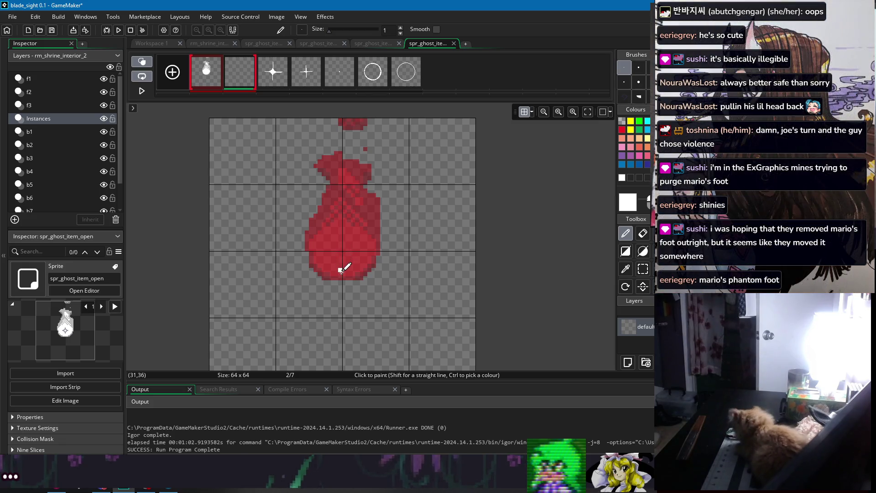
# Step: Draw a white billowing ghost outline around the red sack on frame 2 and flood-fill it white
pyautogui.moveTo(346, 282)
pyautogui.mouseDown()
pyautogui.moveTo(302, 281)
pyautogui.moveTo(287, 246)
pyautogui.moveTo(270, 238)
pyautogui.moveTo(295, 164)
pyautogui.moveTo(329, 132)
pyautogui.moveTo(391, 176)
pyautogui.moveTo(424, 172)
pyautogui.moveTo(418, 238)
pyautogui.moveTo(387, 268)
pyautogui.mouseUp()
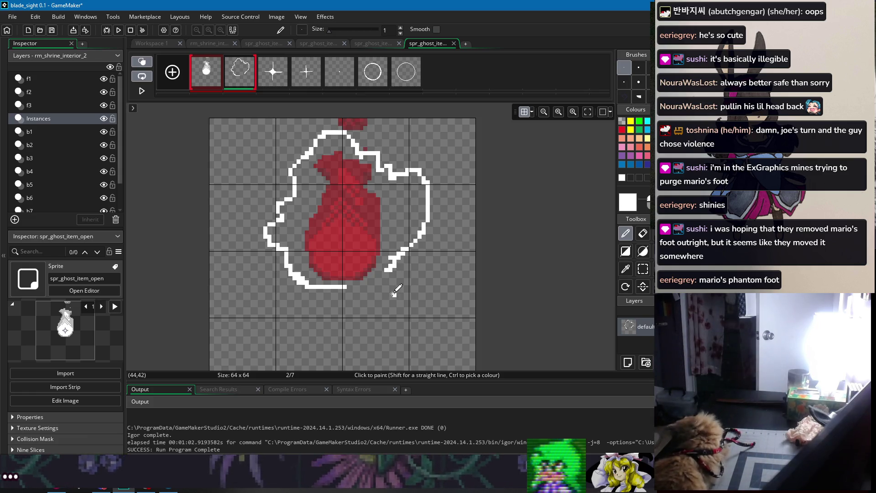
pyautogui.hotkey('ctrl', 'z')
pyautogui.hotkey('ctrl', 'z')
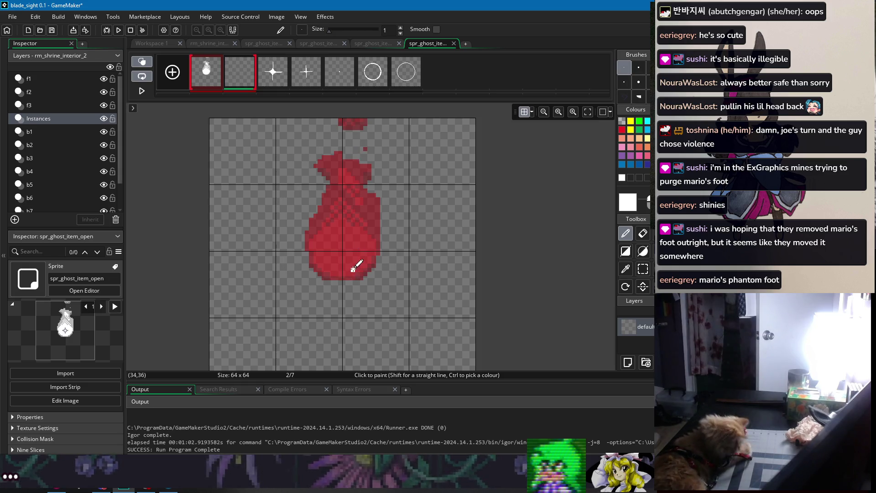
pyautogui.moveTo(315, 147)
pyautogui.mouseDown()
pyautogui.moveTo(265, 153)
pyautogui.moveTo(268, 192)
pyautogui.moveTo(295, 153)
pyautogui.moveTo(280, 185)
pyautogui.mouseUp()
pyautogui.hotkey('ctrl', 'z')
pyautogui.hotkey('ctrl', 'z')
pyautogui.moveTo(280, 224)
pyautogui.mouseDown()
pyautogui.moveTo(294, 182)
pyautogui.moveTo(322, 182)
pyautogui.moveTo(322, 166)
pyautogui.moveTo(341, 148)
pyautogui.moveTo(417, 176)
pyautogui.moveTo(431, 258)
pyautogui.moveTo(415, 266)
pyautogui.moveTo(260, 210)
pyautogui.moveTo(243, 239)
pyautogui.moveTo(251, 258)
pyautogui.mouseUp()
pyautogui.hotkey('ctrl', 'z')
pyautogui.moveTo(283, 224)
pyautogui.mouseDown()
pyautogui.moveTo(269, 265)
pyautogui.moveTo(325, 277)
pyautogui.moveTo(302, 258)
pyautogui.moveTo(315, 244)
pyautogui.moveTo(292, 222)
pyautogui.moveTo(333, 214)
pyautogui.moveTo(335, 187)
pyautogui.moveTo(360, 169)
pyautogui.moveTo(364, 201)
pyautogui.moveTo(381, 182)
pyautogui.moveTo(396, 185)
pyautogui.moveTo(390, 223)
pyautogui.moveTo(410, 225)
pyautogui.moveTo(413, 249)
pyautogui.moveTo(401, 271)
pyautogui.moveTo(377, 272)
pyautogui.moveTo(417, 274)
pyautogui.moveTo(419, 256)
pyautogui.mouseUp()
pyautogui.press('f')
pyautogui.click(406, 258)
# Step: Fill the remaining gap inside the ghost and paint white pixels inside the red flame
pyautogui.click(299, 264)
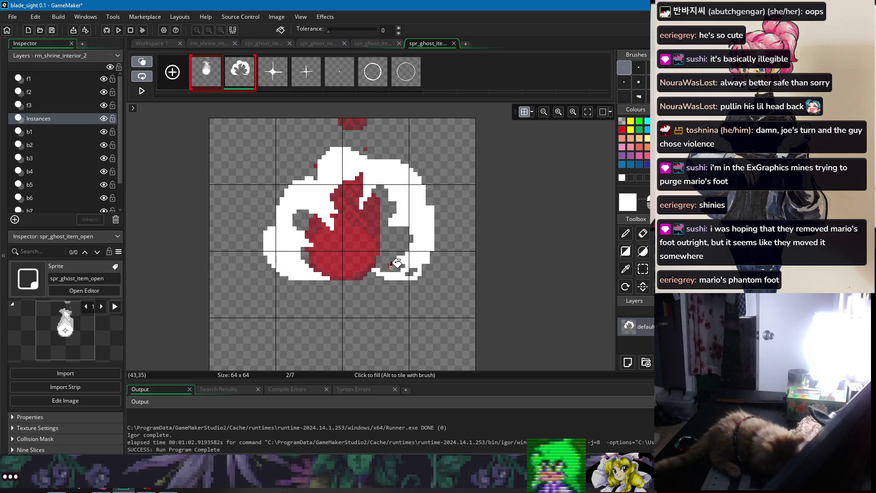
pyautogui.press('d')
pyautogui.moveTo(341, 233)
pyautogui.mouseDown()
pyautogui.moveTo(333, 212)
pyautogui.moveTo(342, 194)
pyautogui.moveTo(343, 226)
pyautogui.mouseUp()
pyautogui.press('e')
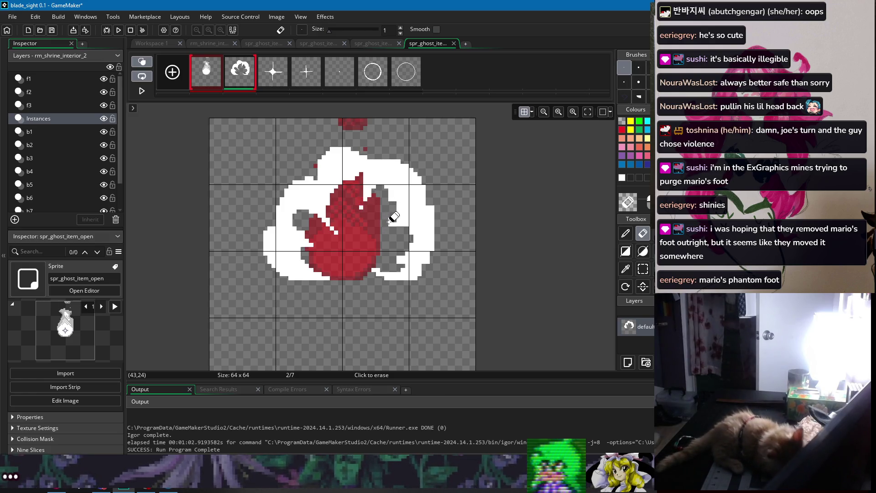
pyautogui.press('d')
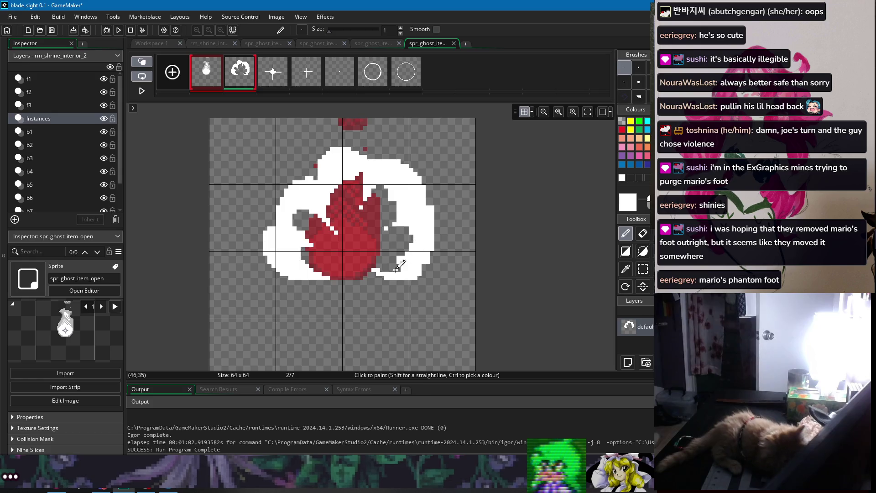
# Step: Paint extra white pixels along the ghost's lower right edge
pyautogui.press('s')
pyautogui.press('e')
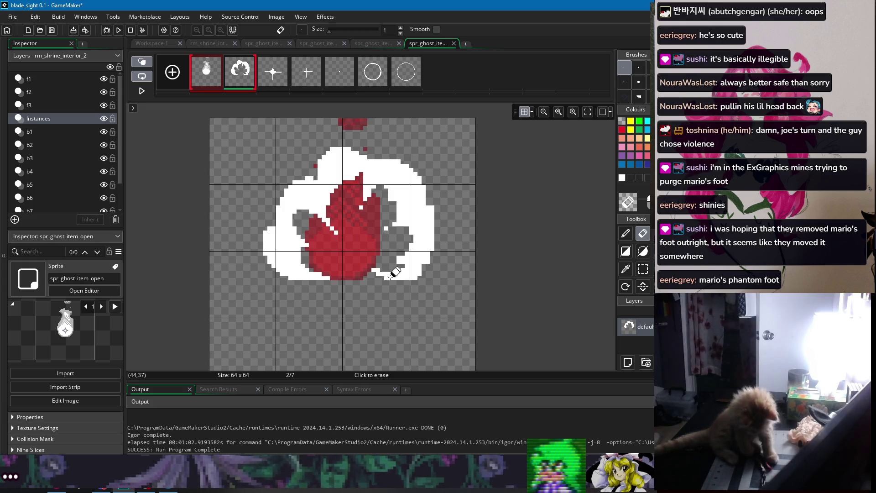
pyautogui.press('p')
pyautogui.moveTo(393, 280); pyautogui.dragTo(418, 281)
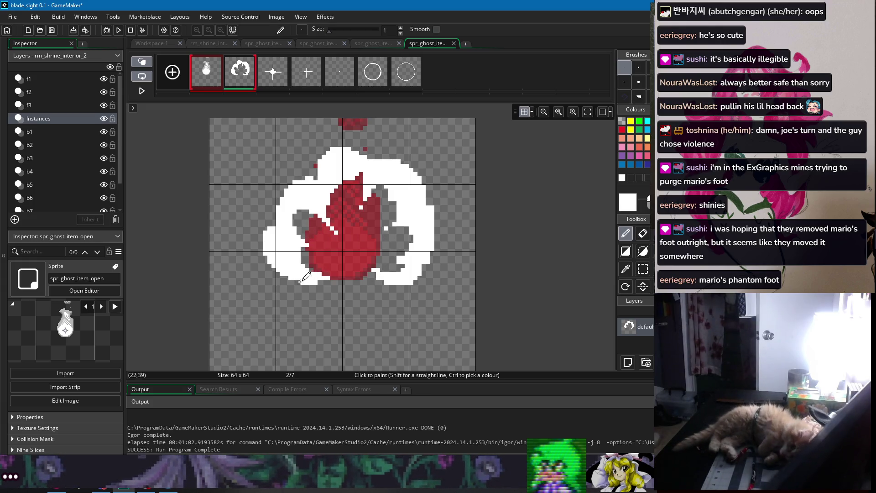
# Step: Step through all animation frames from the ghost sack to the final circle frame and back
pyautogui.click(217, 81)
pyautogui.click(240, 77)
pyautogui.click(273, 77)
pyautogui.click(306, 78)
pyautogui.click(340, 78)
pyautogui.click(251, 77)
pyautogui.click(273, 78)
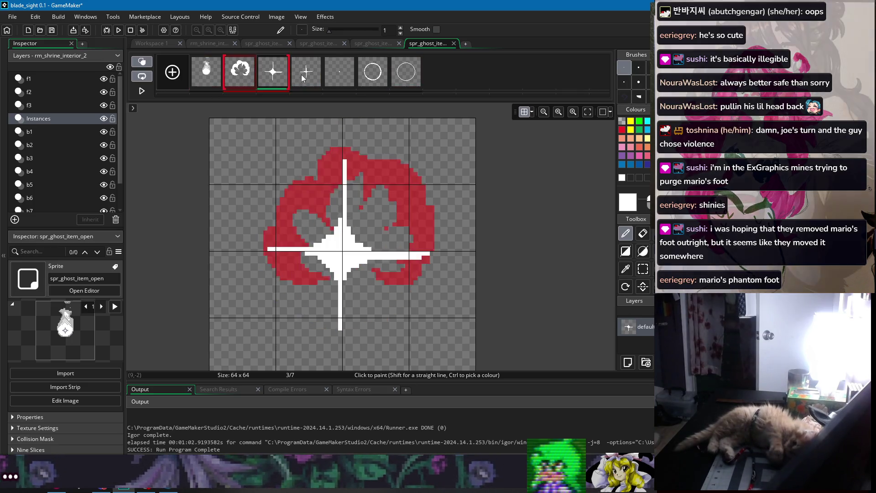
pyautogui.click(307, 78)
pyautogui.click(338, 78)
pyautogui.click(373, 77)
pyautogui.click(400, 81)
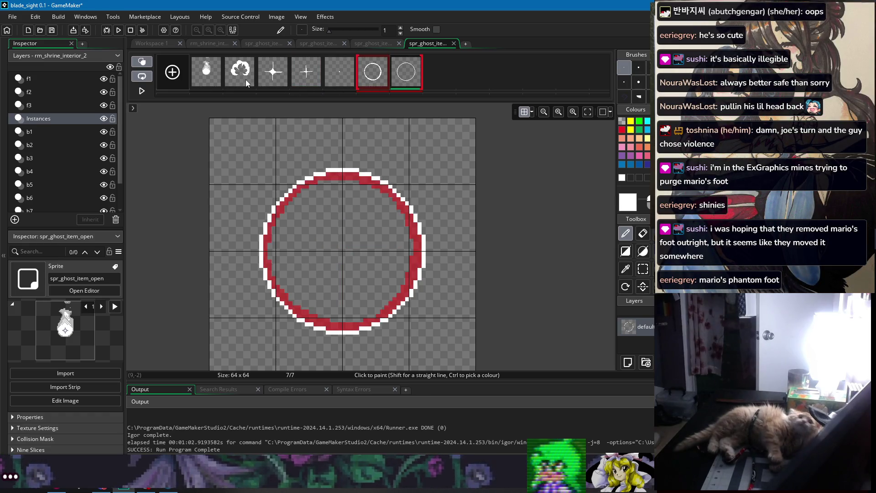
pyautogui.click(269, 78)
pyautogui.click(233, 79)
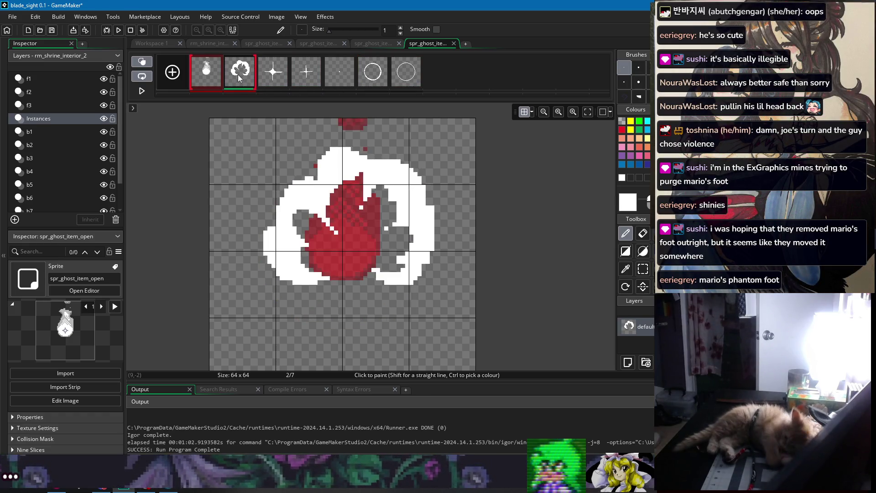
# Step: Add a blank third frame, sketch and fill a white ghost head, then erase it
pyautogui.click(434, 78)
pyautogui.moveTo(434, 78); pyautogui.dragTo(273, 75)
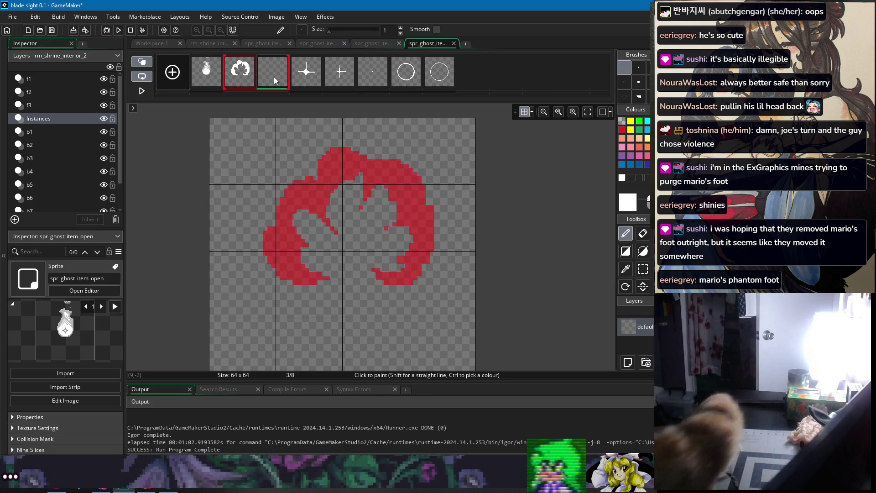
pyautogui.moveTo(327, 145)
pyautogui.mouseDown()
pyautogui.moveTo(372, 153)
pyautogui.moveTo(366, 170)
pyautogui.mouseUp()
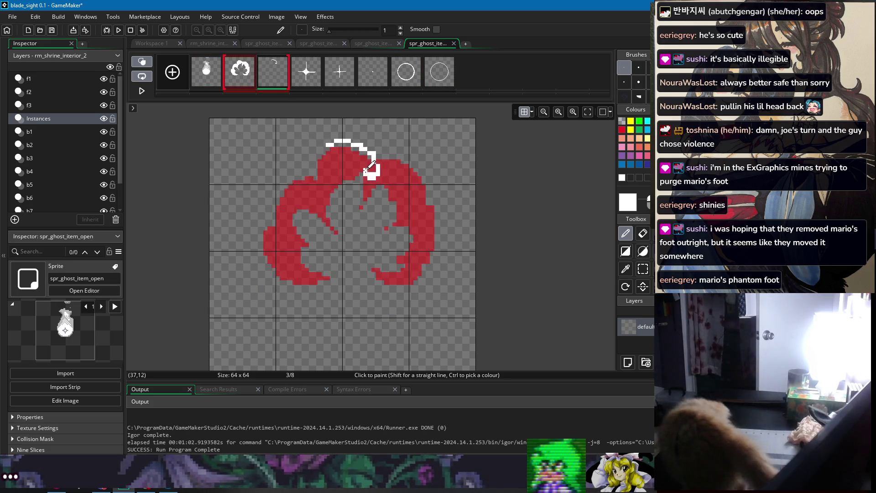
pyautogui.hotkey('ctrl', 'z')
pyautogui.moveTo(331, 148)
pyautogui.mouseDown()
pyautogui.moveTo(359, 146)
pyautogui.moveTo(367, 159)
pyautogui.moveTo(328, 190)
pyautogui.mouseUp()
pyautogui.press('f')
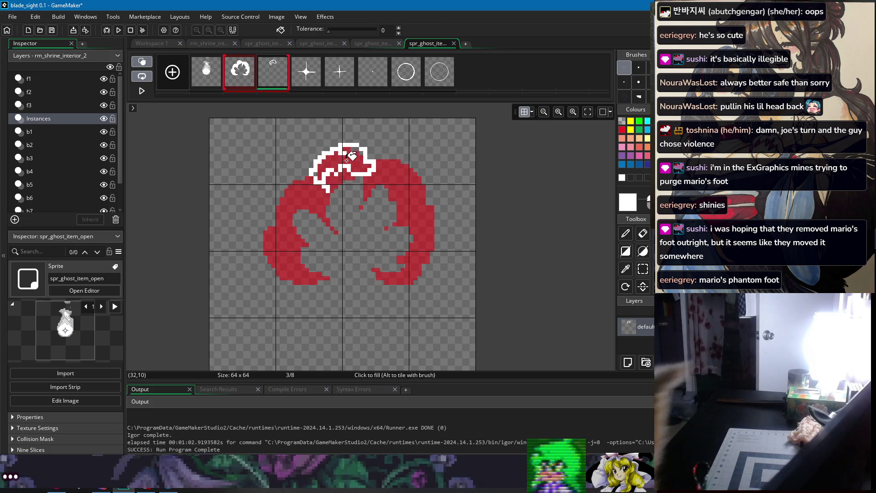
pyautogui.click(351, 156)
pyautogui.press('d')
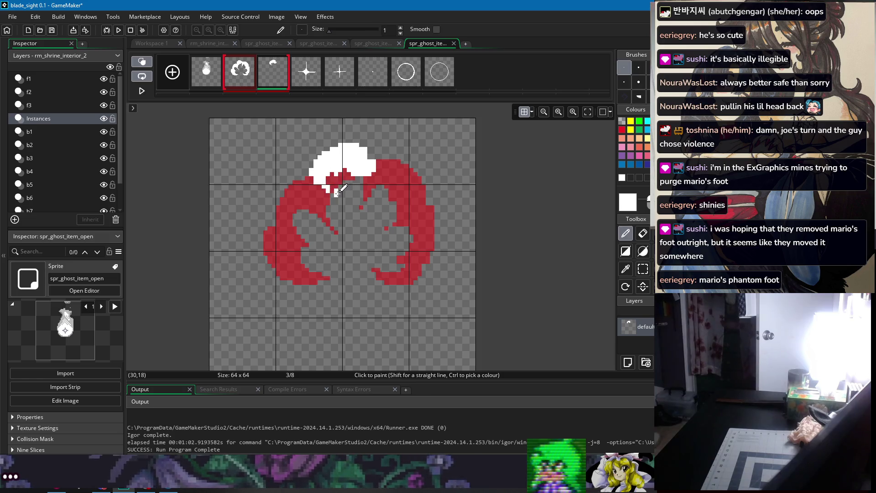
pyautogui.hotkey('ctrl', 'a')
pyautogui.press('Delete')
# Step: Delete frames 2 through 8 with confirmation, then add a fresh empty second frame
pyautogui.click(240, 71)
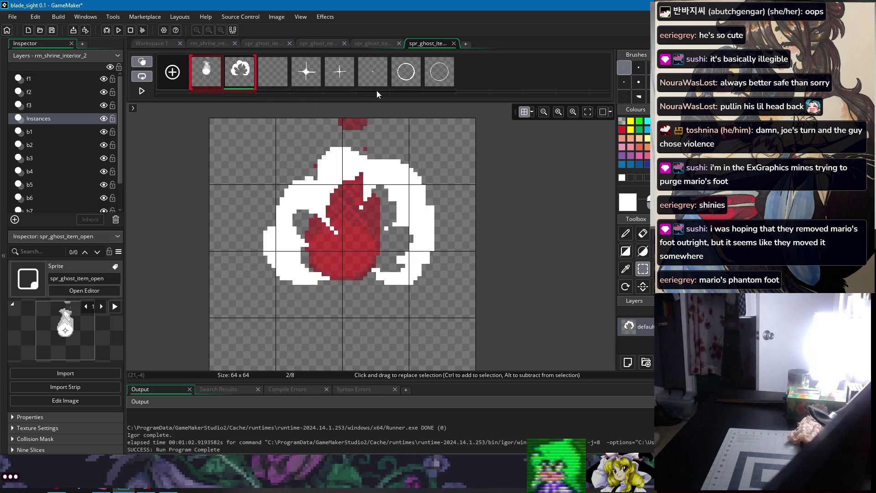
pyautogui.keyDown('shift'); pyautogui.click(440, 80); pyautogui.keyUp('shift')
pyautogui.press('Delete')
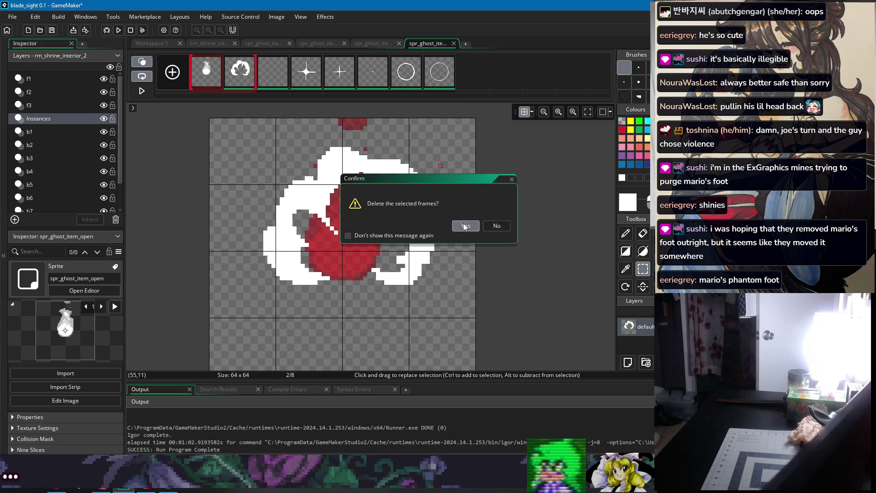
pyautogui.click(464, 227)
pyautogui.click(178, 77)
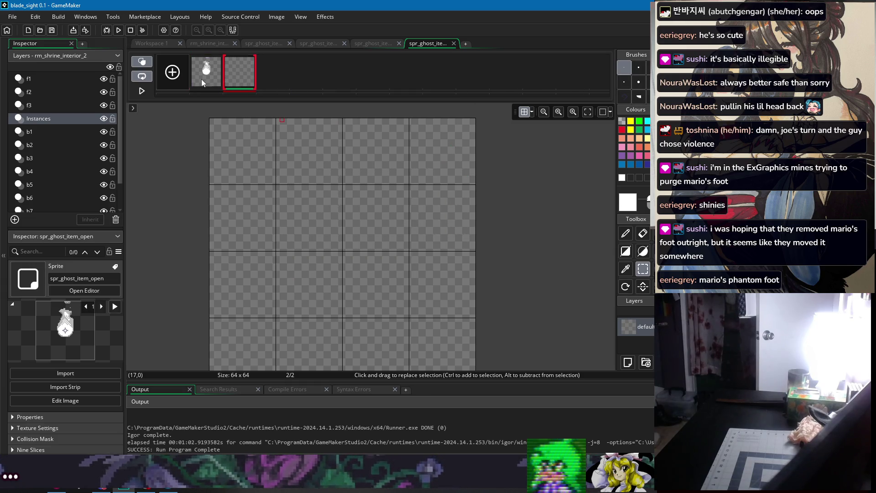
pyautogui.press('p')
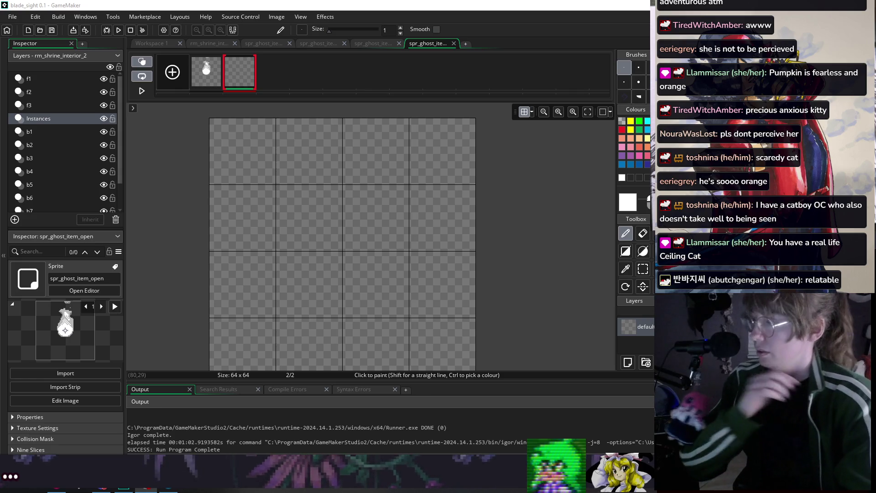
# Step: Paint a white pixel atop frame 2, compare it with frame 1, then run the game
pyautogui.click(269, 120)
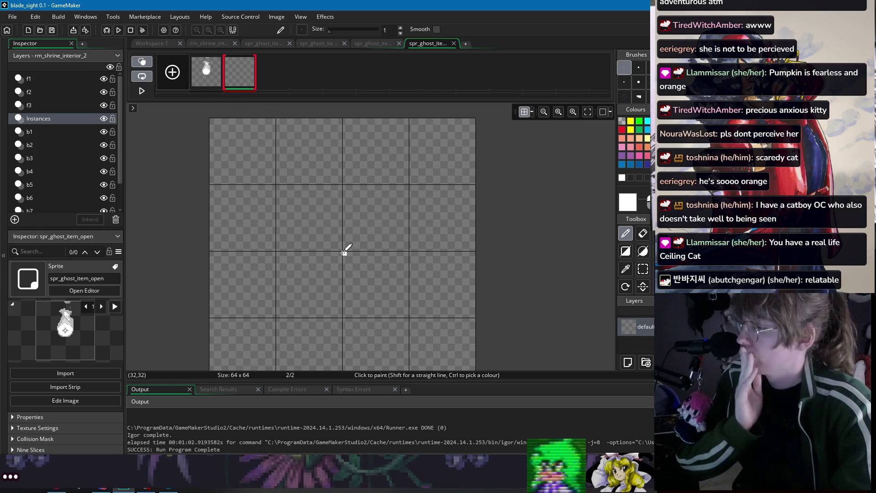
pyautogui.click(214, 77)
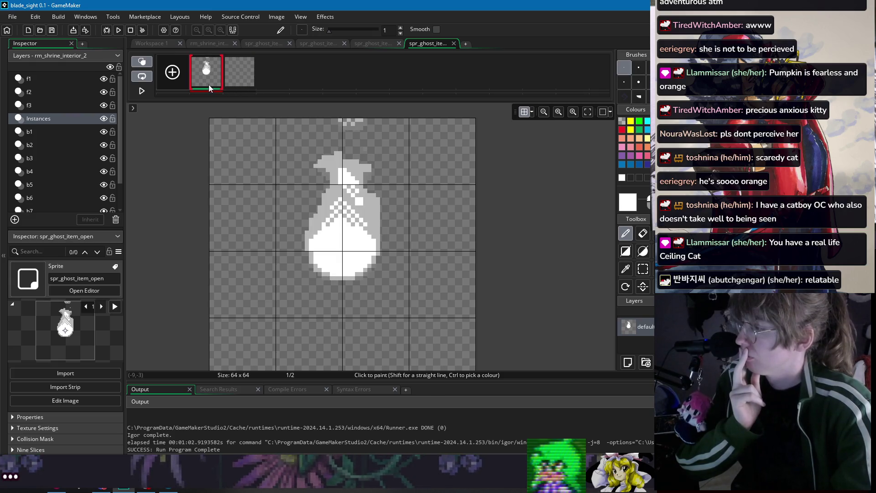
pyautogui.click(227, 86)
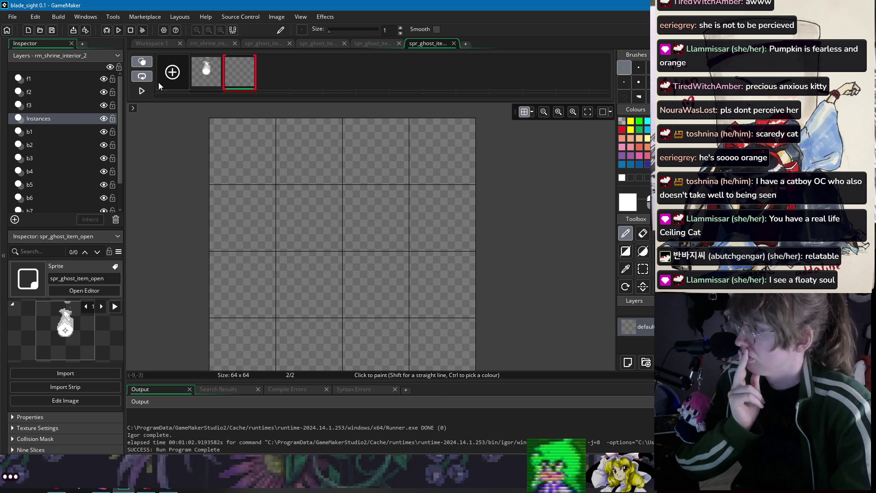
pyautogui.click(120, 32)
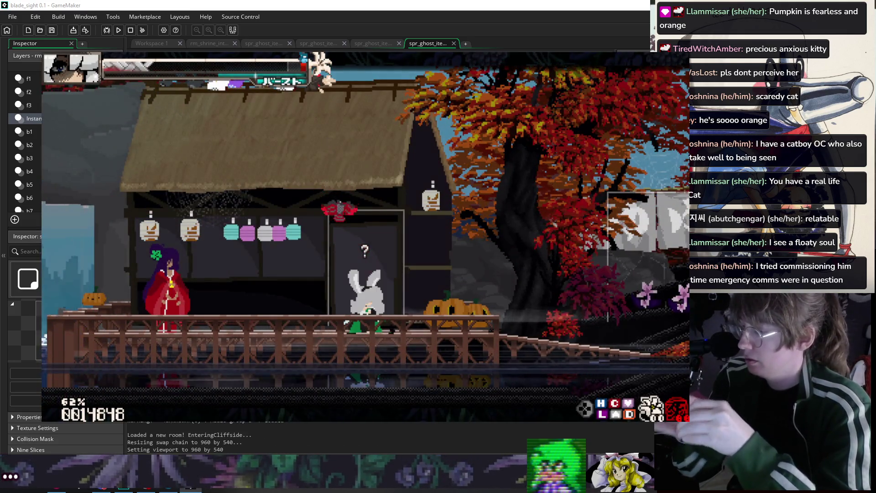
# Step: Playtest movement: dash, jump, double jump and air dash the player past the waterfall to the shrine
pyautogui.press('5')
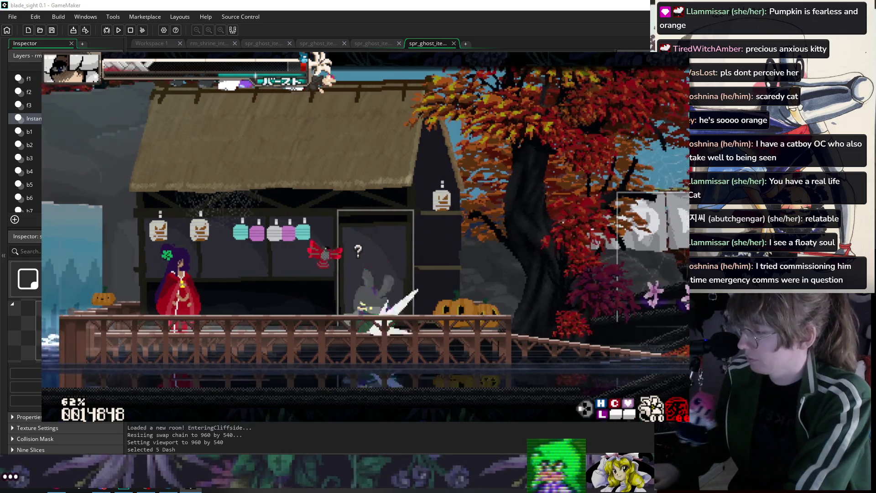
pyautogui.press('2')
pyautogui.press('3')
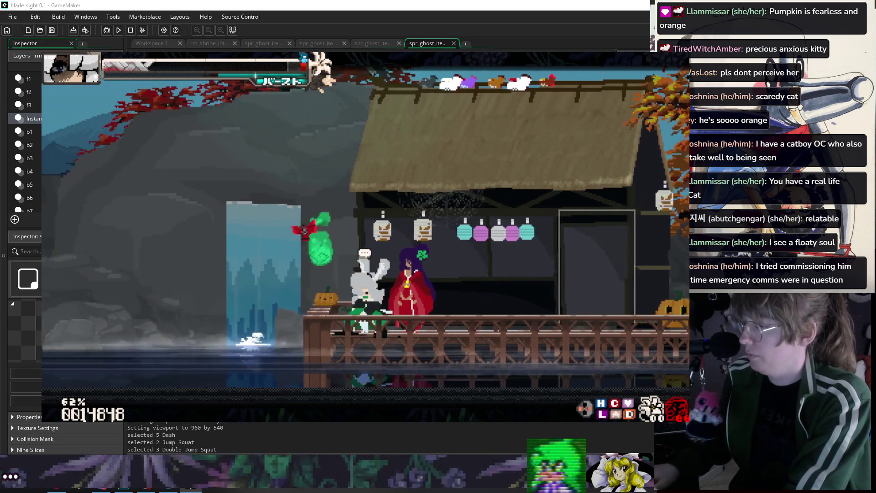
pyautogui.press('2')
pyautogui.press('3')
pyautogui.press('6')
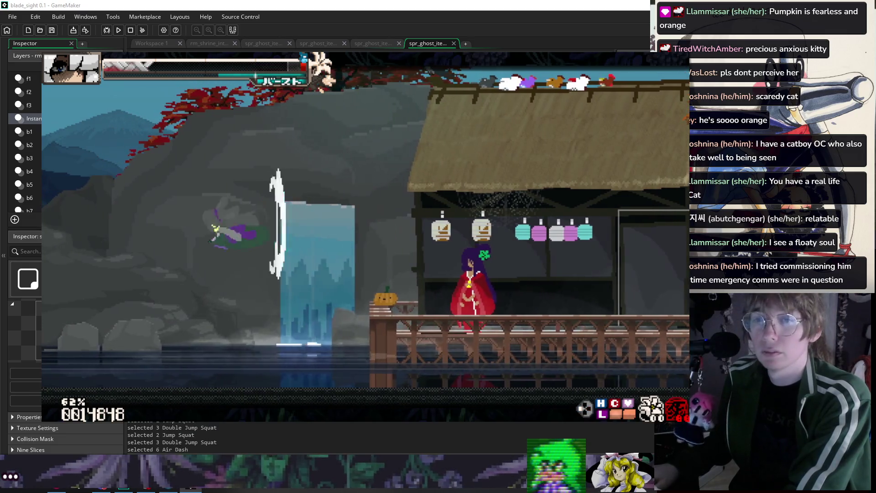
pyautogui.press('2')
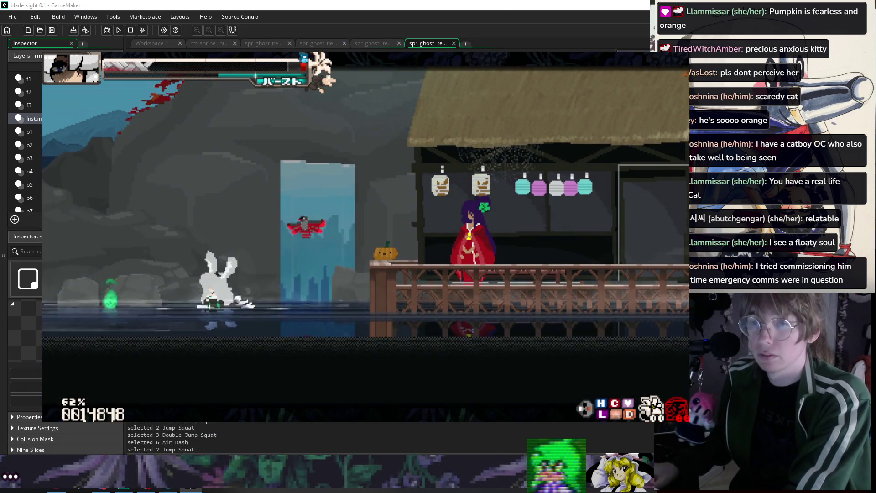
pyautogui.press('2')
pyautogui.press('3')
pyautogui.press('7')
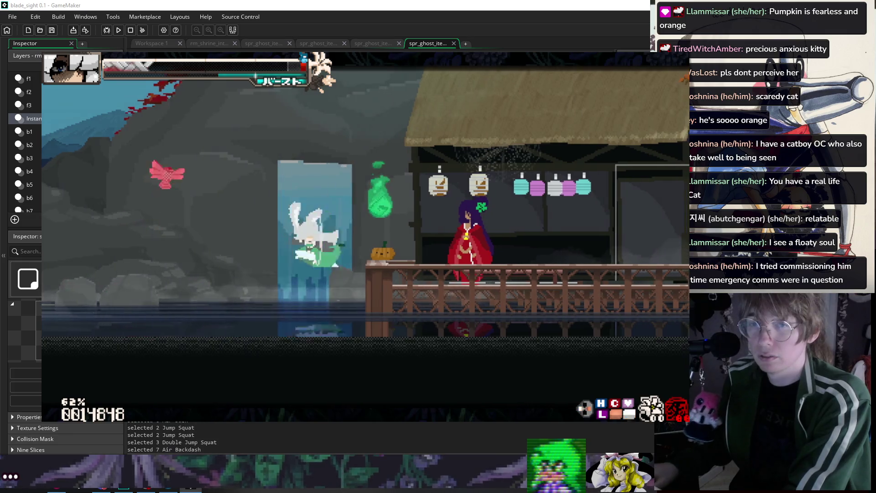
pyautogui.press('5')
pyautogui.press('5')
pyautogui.press('2')
pyautogui.press('3')
pyautogui.press('6')
pyautogui.press('5')
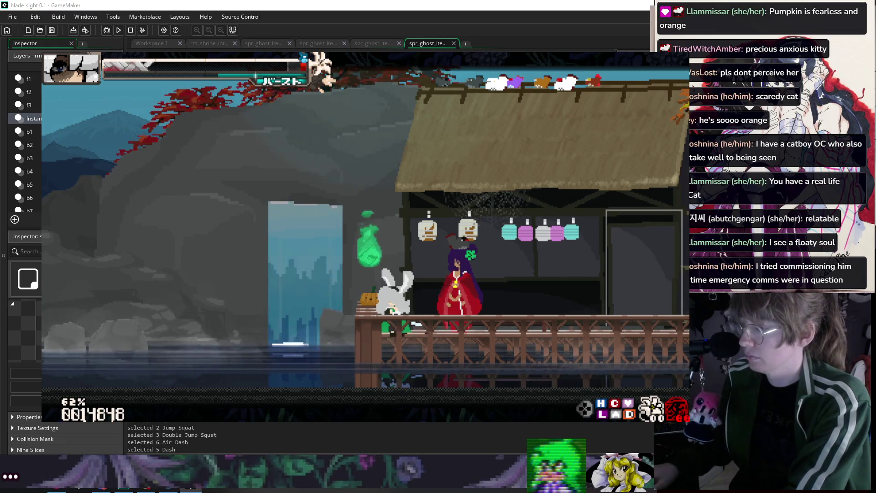
pyautogui.press('2')
pyautogui.press('3')
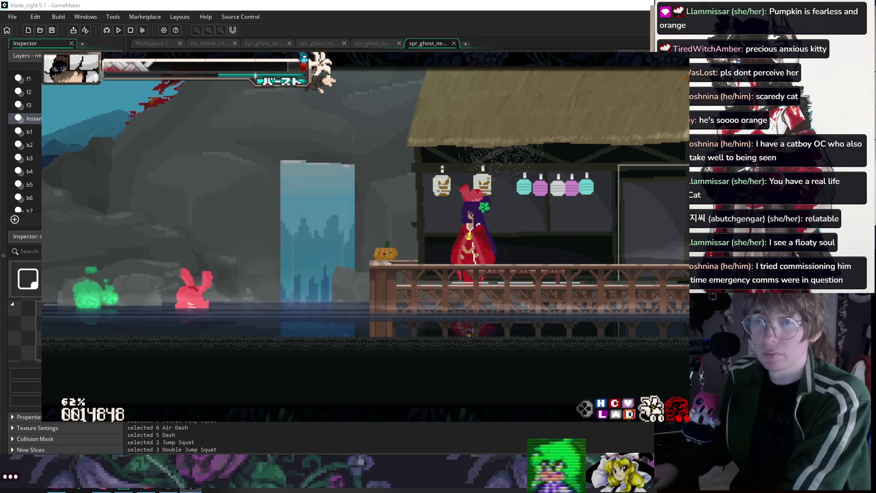
# Step: Strike enemies with the katana, jump and air-dash onto the tree branch, then end the test run
pyautogui.press('x')
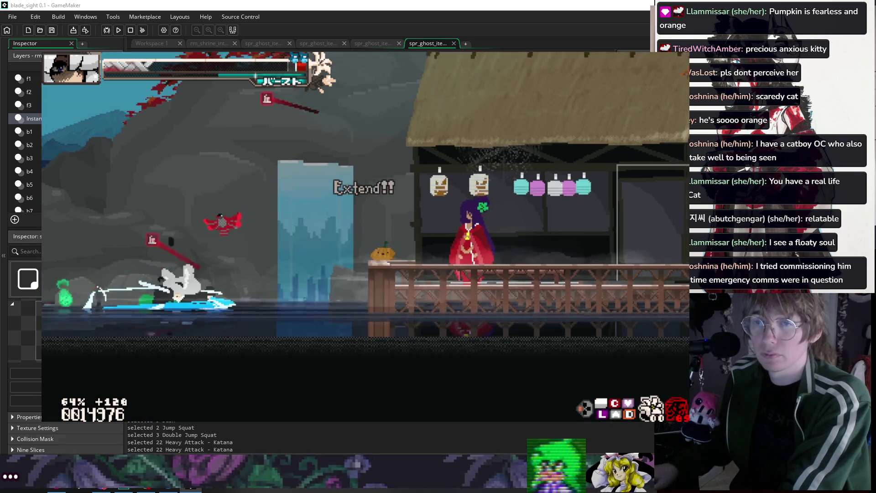
pyautogui.press('x')
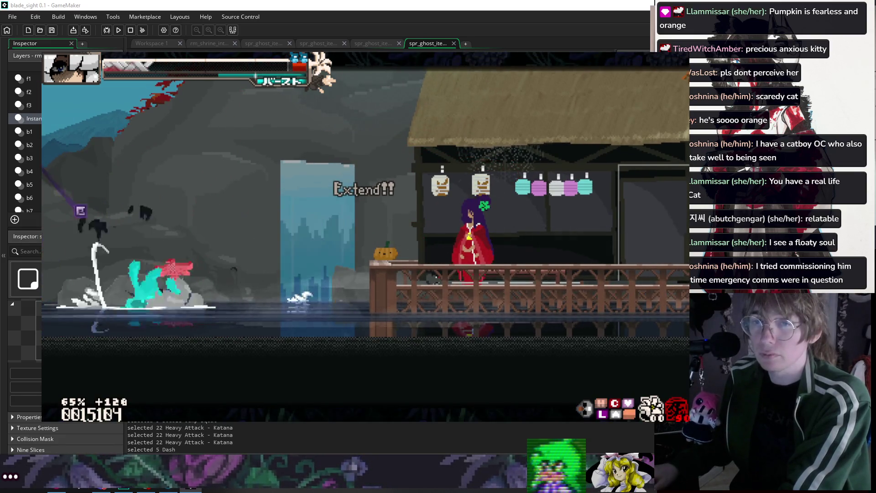
pyautogui.press('z')
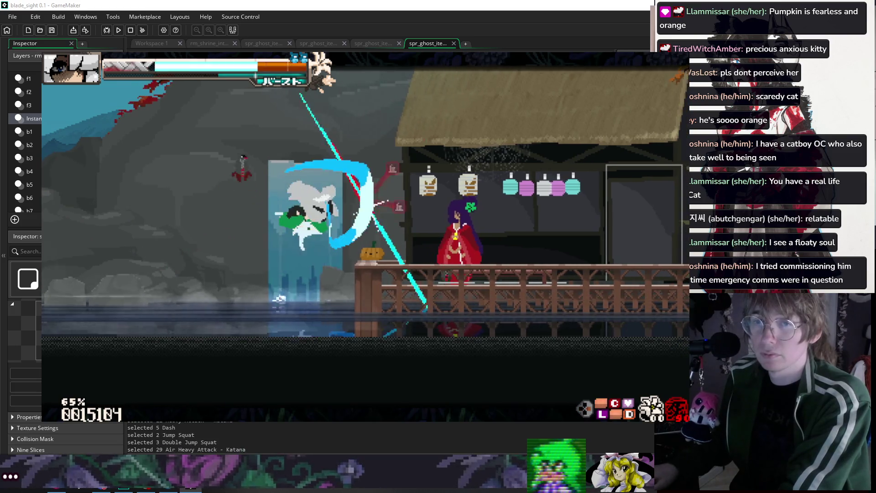
pyautogui.press('z')
pyautogui.press('z')
pyautogui.press('c')
pyautogui.press('c')
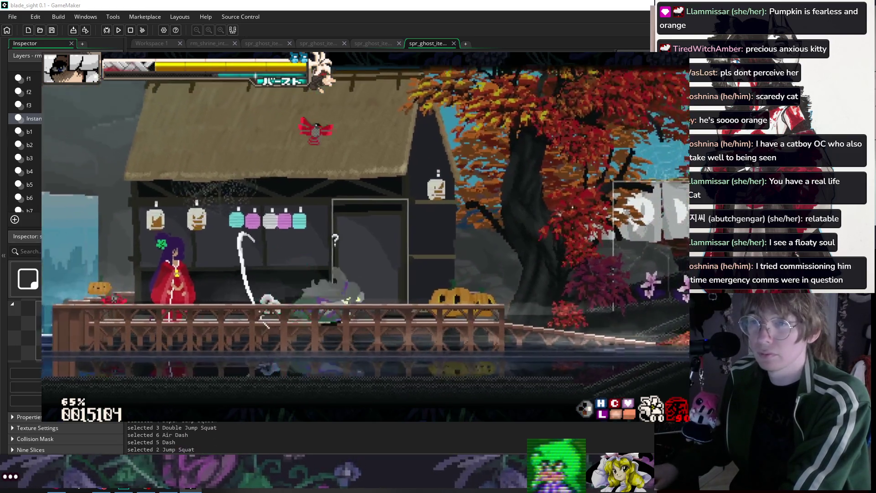
pyautogui.press('z')
pyautogui.press('z')
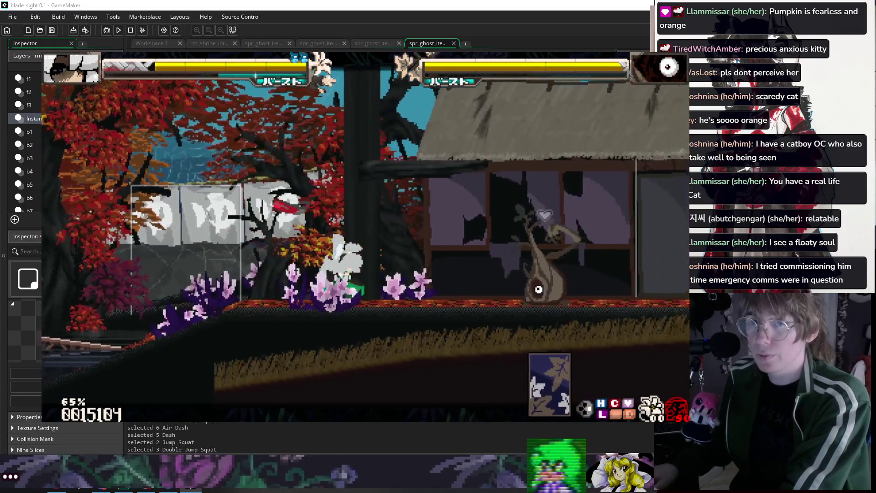
pyautogui.press('z')
pyautogui.press('z')
pyautogui.press('z')
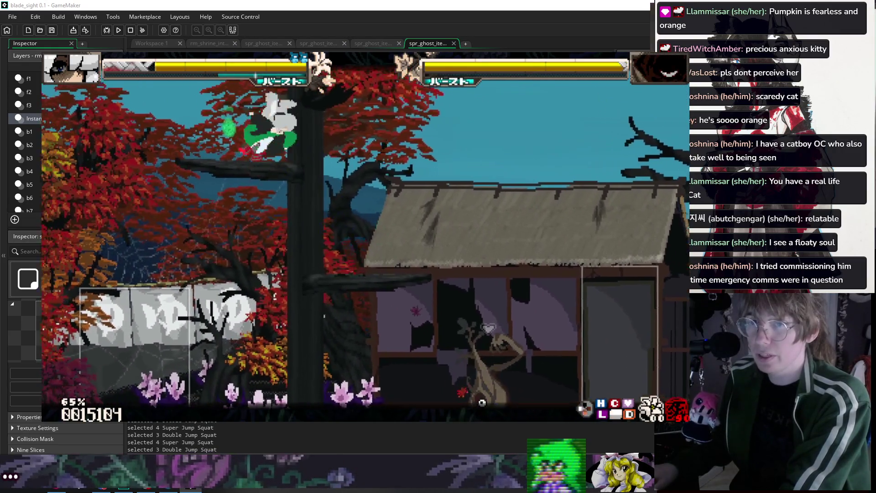
pyautogui.press('z')
pyautogui.press('z')
pyautogui.press('c')
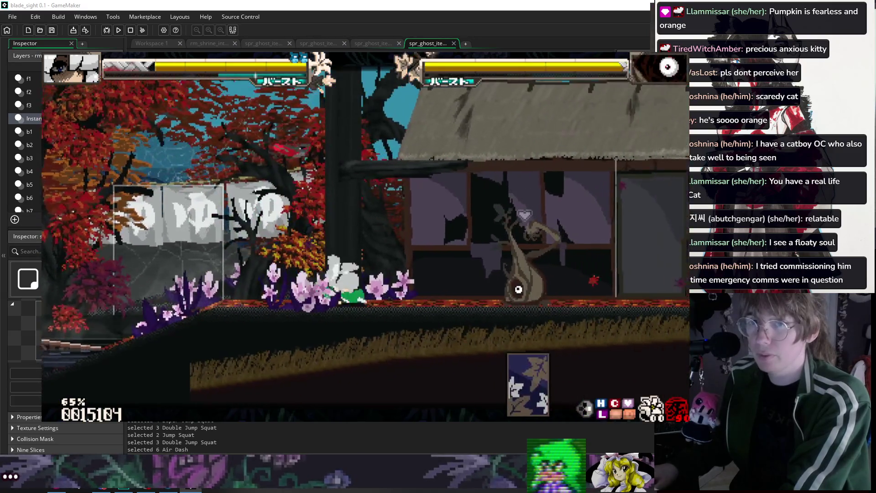
pyautogui.press('z')
pyautogui.press('z')
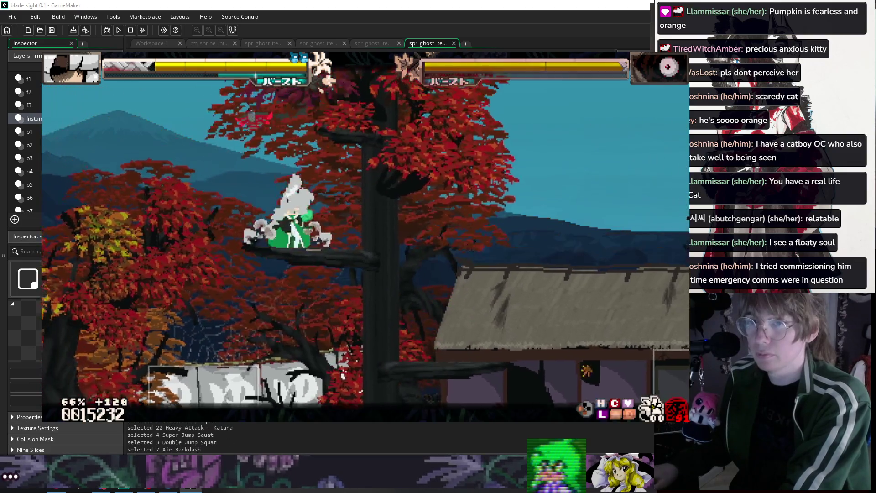
pyautogui.press('x')
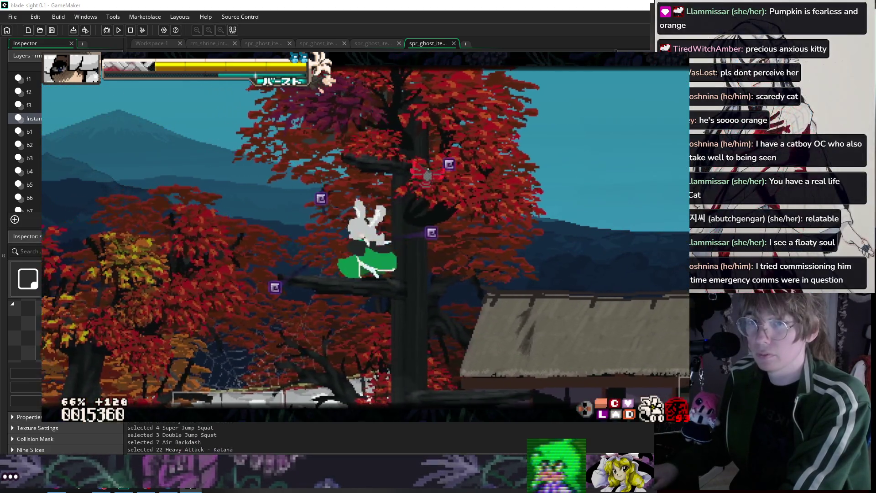
pyautogui.press('Escape')
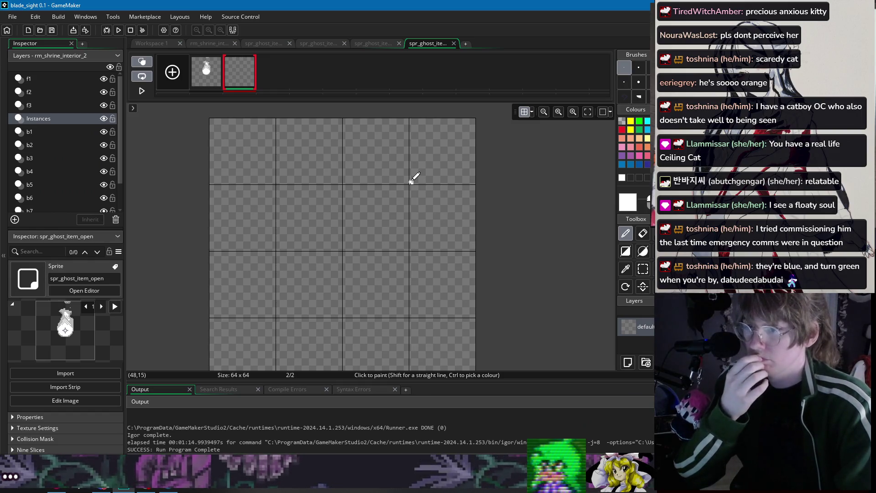
pyautogui.click(520, 220)
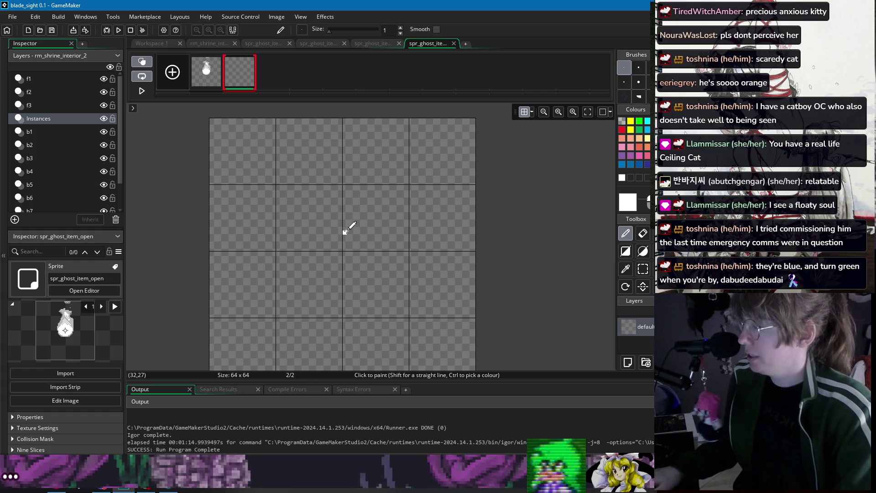
pyautogui.moveTo(348, 228); pyautogui.dragTo(357, 210)
pyautogui.moveTo(351, 241)
pyautogui.mouseDown()
pyautogui.moveTo(366, 209)
pyautogui.moveTo(357, 189)
pyautogui.mouseUp()
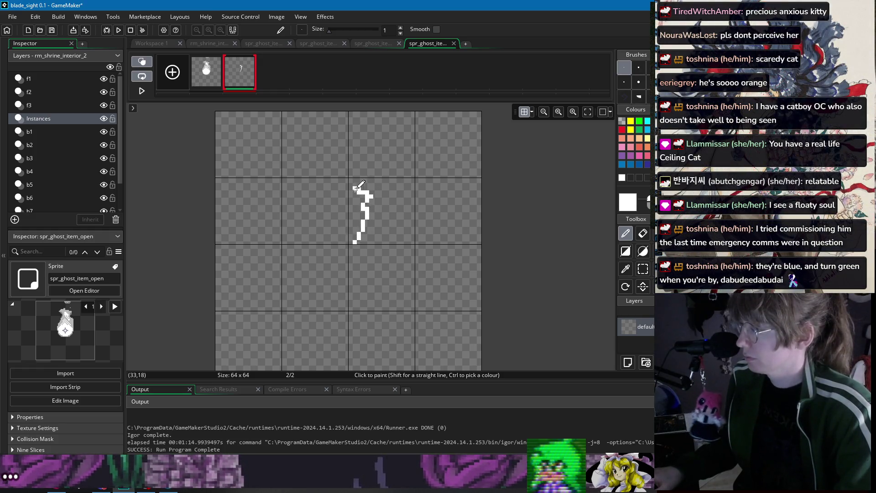
pyautogui.hotkey('ctrl', 'z')
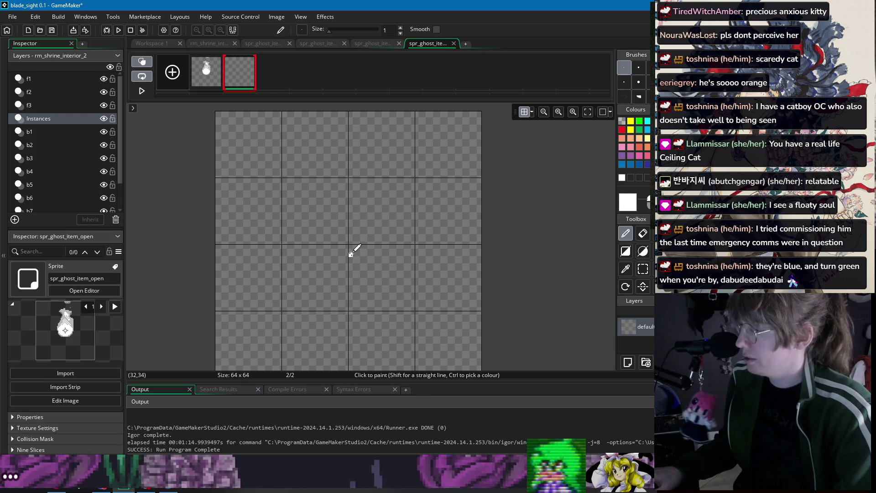
pyautogui.moveTo(342, 266)
pyautogui.mouseDown()
pyautogui.moveTo(367, 250)
pyautogui.moveTo(371, 173)
pyautogui.moveTo(416, 194)
pyautogui.mouseUp()
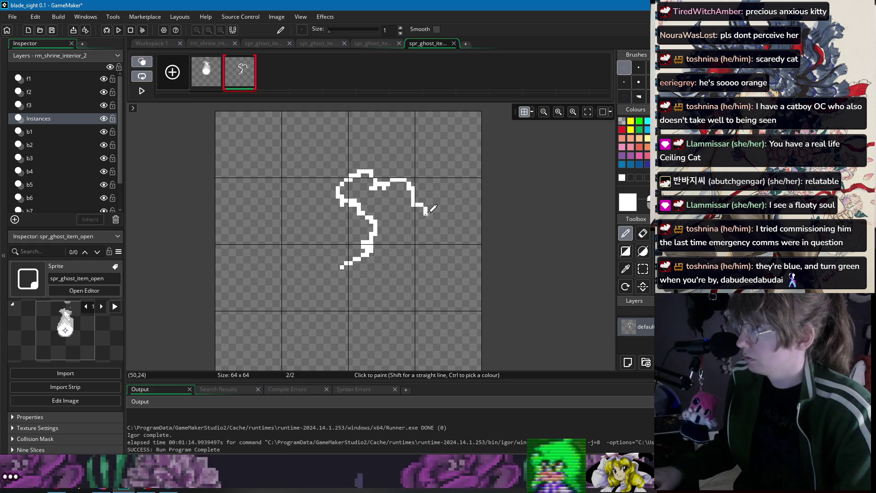
pyautogui.press('Delete')
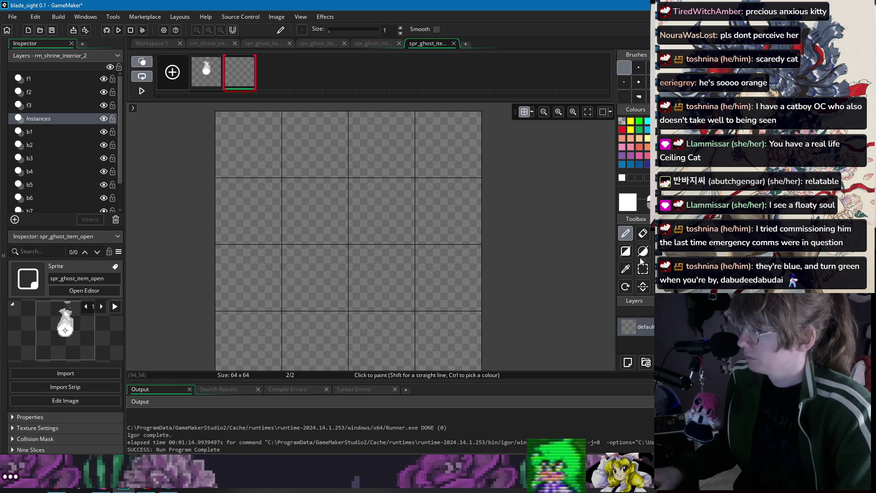
pyautogui.click(643, 252)
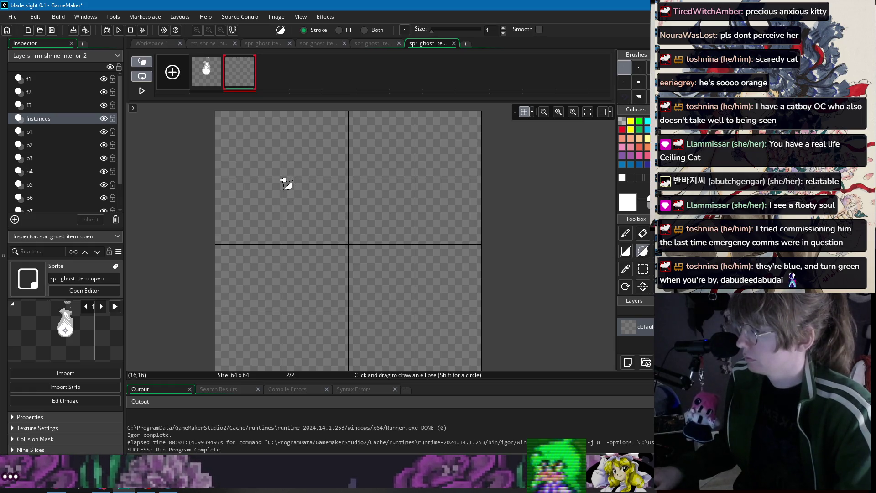
pyautogui.moveTo(282, 179); pyautogui.dragTo(413, 309)
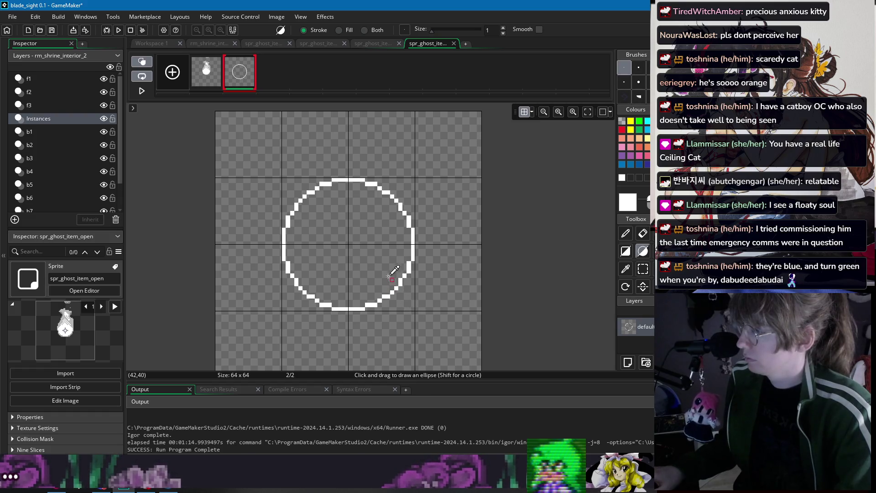
pyautogui.hotkey('ctrl', 'z')
pyautogui.press('d')
pyautogui.moveTo(355, 260); pyautogui.dragTo(377, 209)
pyautogui.hotkey('ctrl', 'z')
pyautogui.moveTo(359, 256)
pyautogui.mouseDown()
pyautogui.moveTo(380, 180)
pyautogui.moveTo(379, 203)
pyautogui.mouseUp()
pyautogui.hotkey('ctrl', 'z')
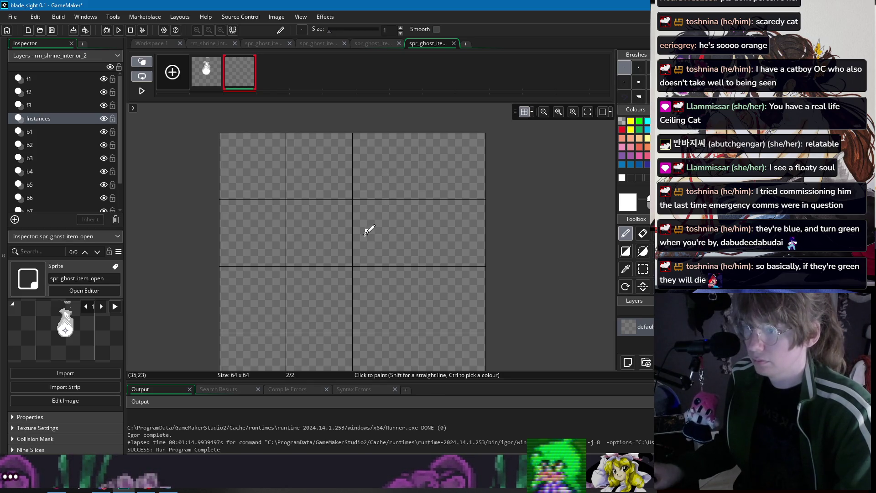
# Step: Draw a white ghost outline on frame 2 and fill it solid white
pyautogui.moveTo(354, 260); pyautogui.dragTo(397, 172)
pyautogui.hotkey('ctrl', 'z')
pyautogui.moveTo(355, 260)
pyautogui.mouseDown()
pyautogui.moveTo(380, 177)
pyautogui.moveTo(378, 197)
pyautogui.moveTo(401, 197)
pyautogui.moveTo(448, 226)
pyautogui.moveTo(382, 262)
pyautogui.moveTo(389, 237)
pyautogui.mouseUp()
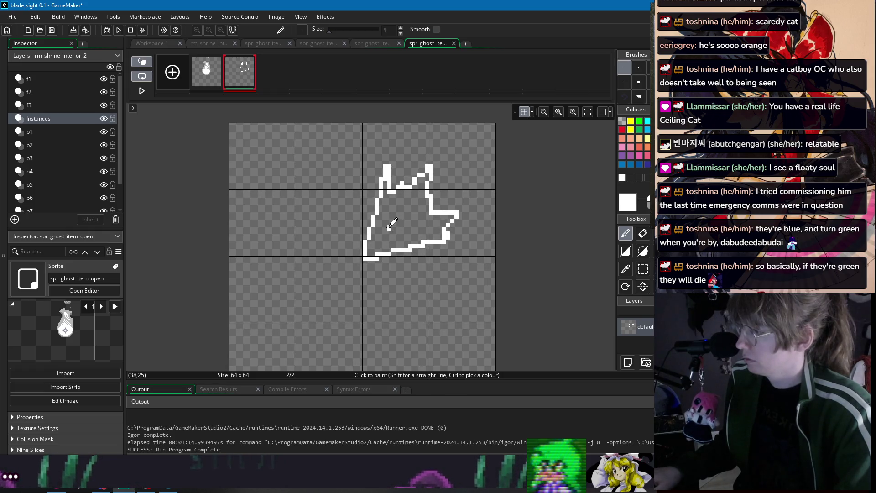
pyautogui.press('f')
pyautogui.click(391, 222)
pyautogui.press('p')
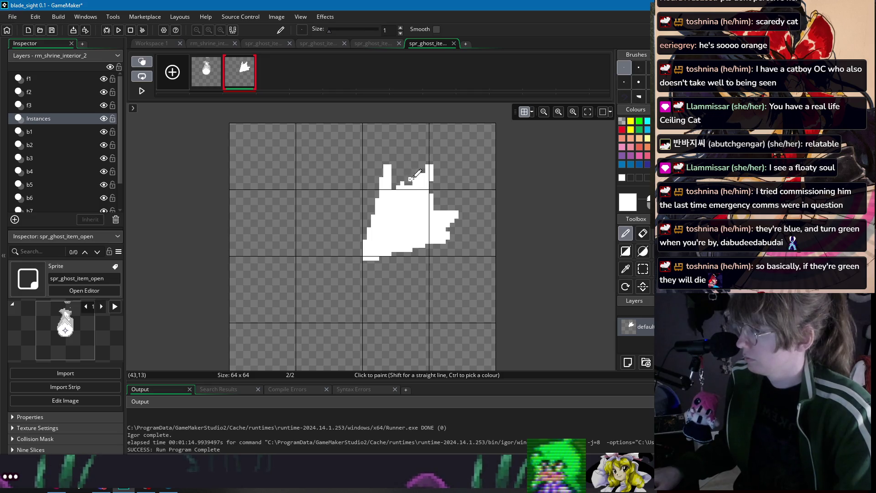
# Step: Trim the ghost's upper-right prong, then clear the entire drawing from the frame
pyautogui.press('e')
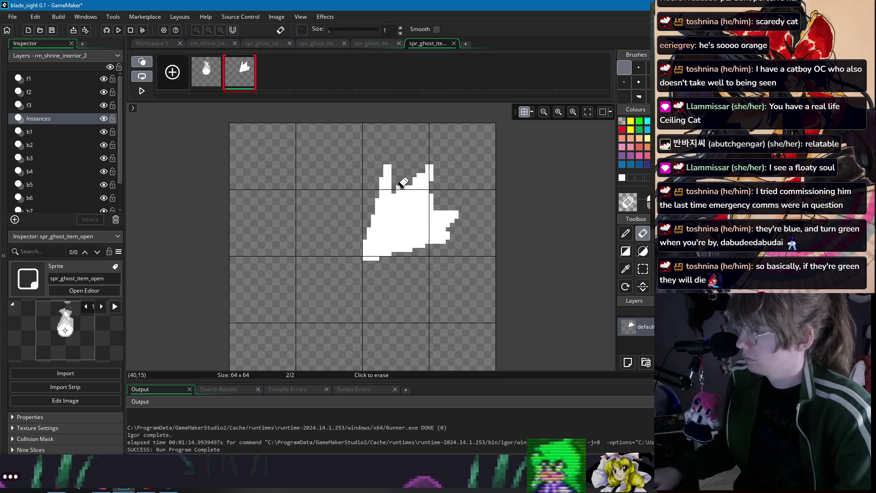
pyautogui.moveTo(437, 159); pyautogui.dragTo(425, 196)
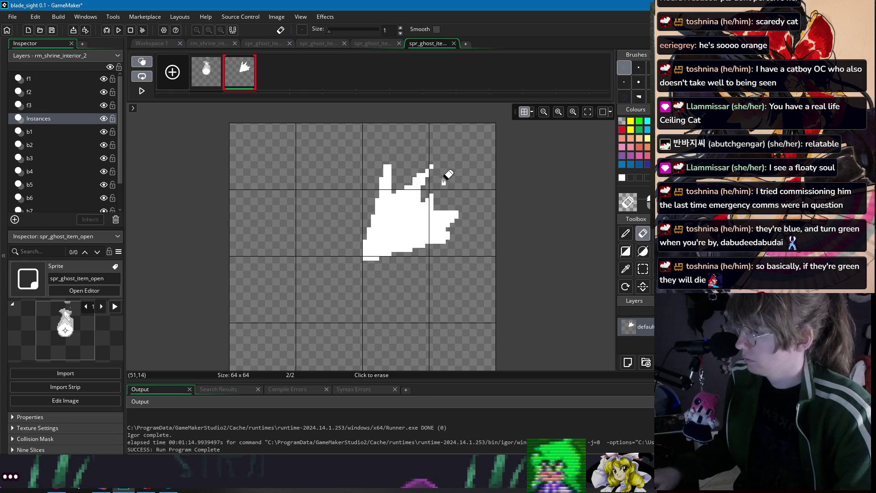
pyautogui.press('p')
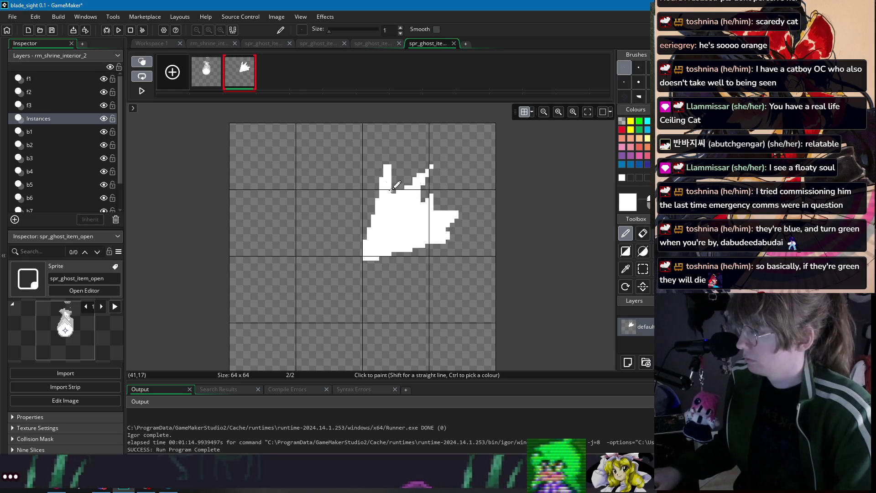
pyautogui.press('Delete')
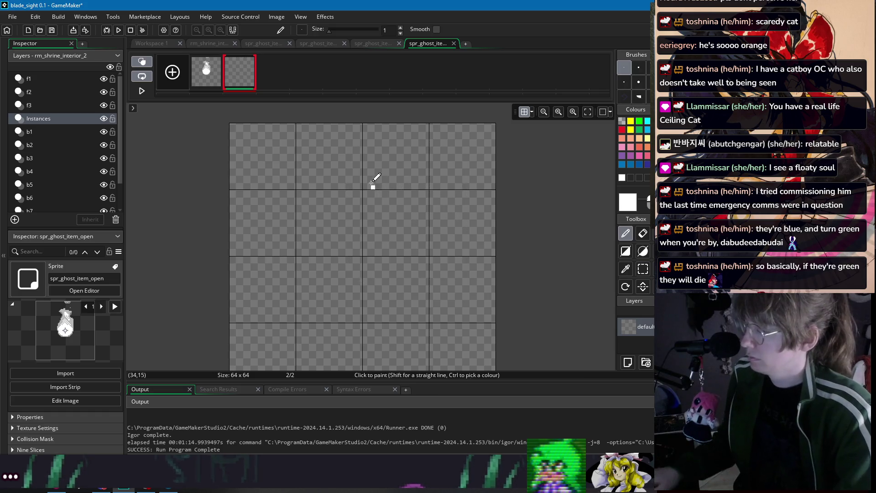
# Step: Draw straight white rays from the canvas centre, fanning up and to the right
pyautogui.press('l')
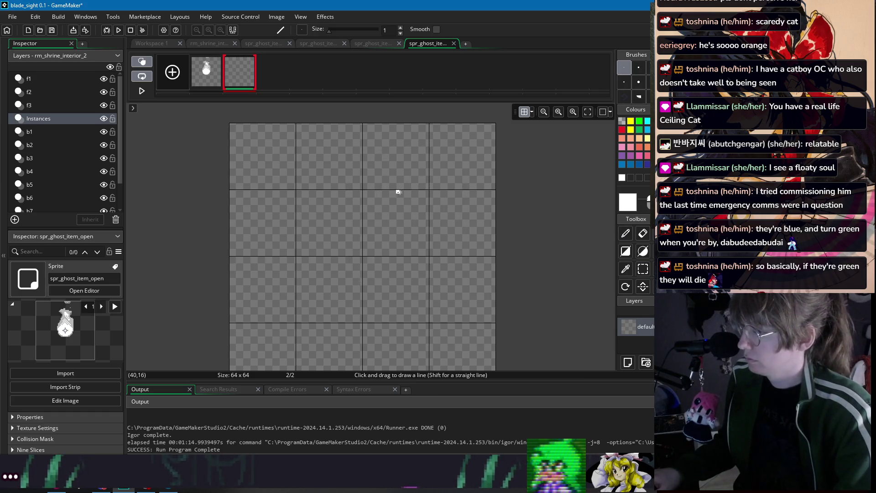
pyautogui.moveTo(373, 174)
pyautogui.mouseDown()
pyautogui.moveTo(363, 254)
pyautogui.moveTo(468, 229)
pyautogui.mouseUp()
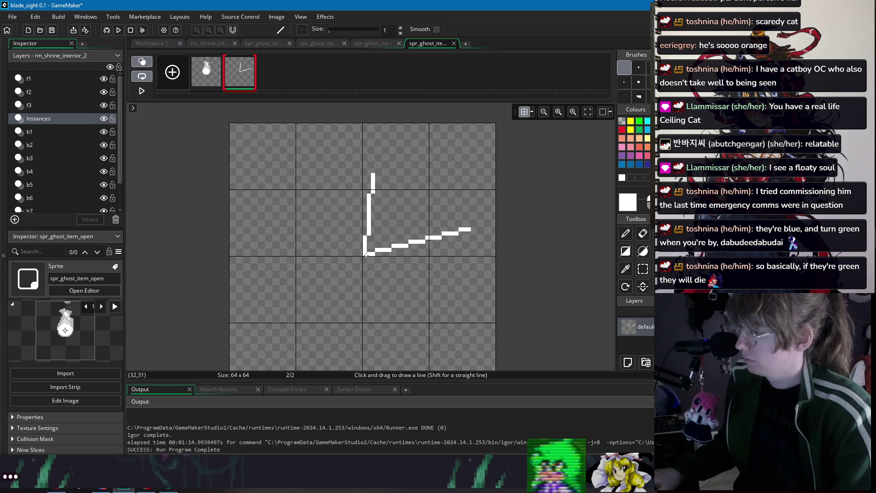
pyautogui.moveTo(410, 175); pyautogui.dragTo(426, 146)
pyautogui.hotkey('ctrl', 'z')
pyautogui.moveTo(369, 241); pyautogui.dragTo(443, 145)
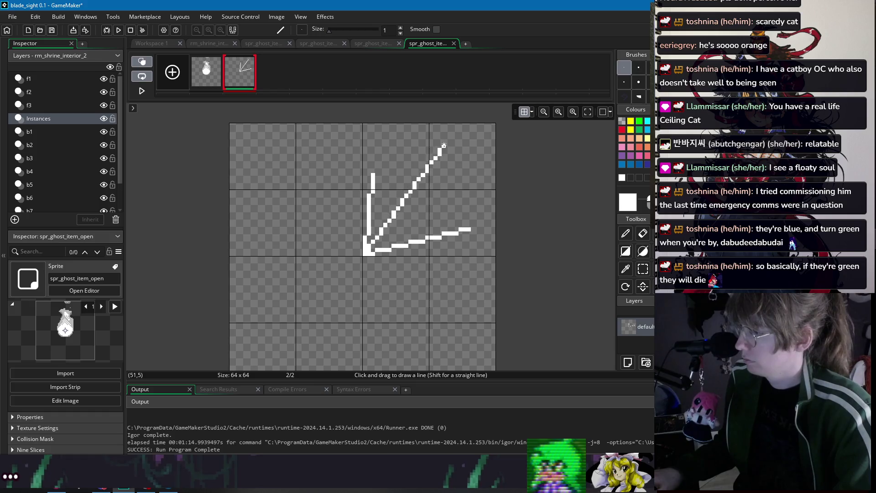
pyautogui.moveTo(372, 247); pyautogui.dragTo(456, 196)
# Step: Thicken the vertical and diagonal rays with white pixels using the Pencil
pyautogui.press('p')
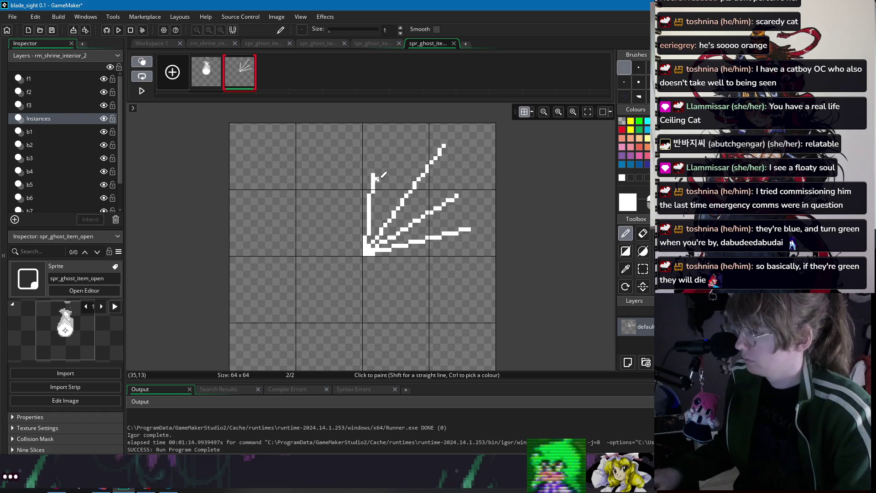
pyautogui.moveTo(375, 181); pyautogui.dragTo(375, 230)
pyautogui.hotkey('ctrl', 'z')
pyautogui.moveTo(375, 176); pyautogui.dragTo(375, 227)
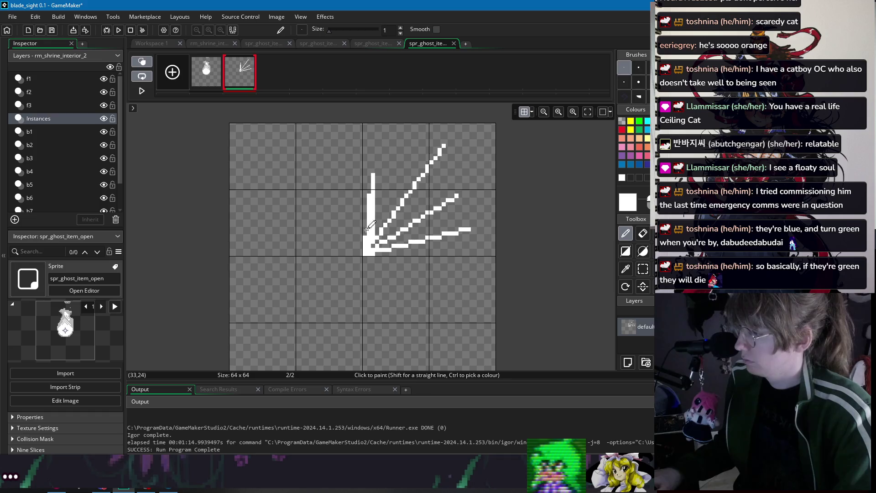
pyautogui.moveTo(368, 223)
pyautogui.mouseDown()
pyautogui.moveTo(374, 192)
pyautogui.moveTo(386, 215)
pyautogui.moveTo(443, 149)
pyautogui.moveTo(390, 219)
pyautogui.mouseUp()
pyautogui.moveTo(422, 175); pyautogui.dragTo(434, 165)
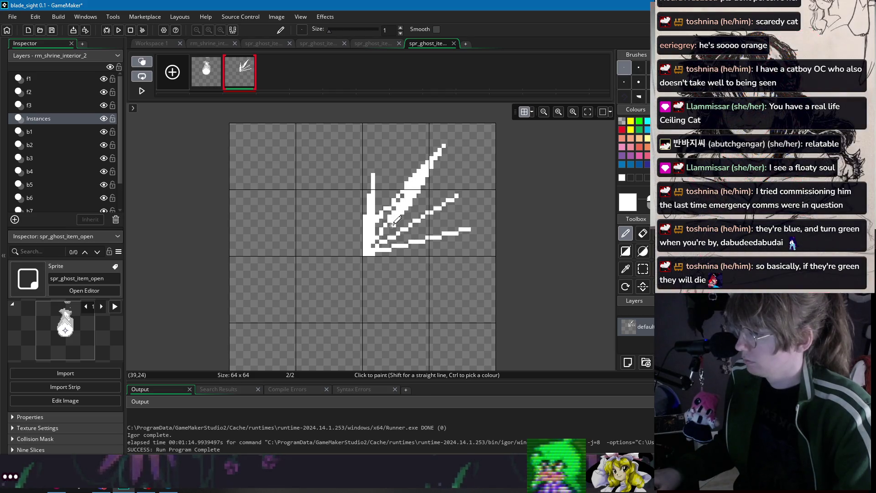
pyautogui.moveTo(387, 218); pyautogui.dragTo(387, 209)
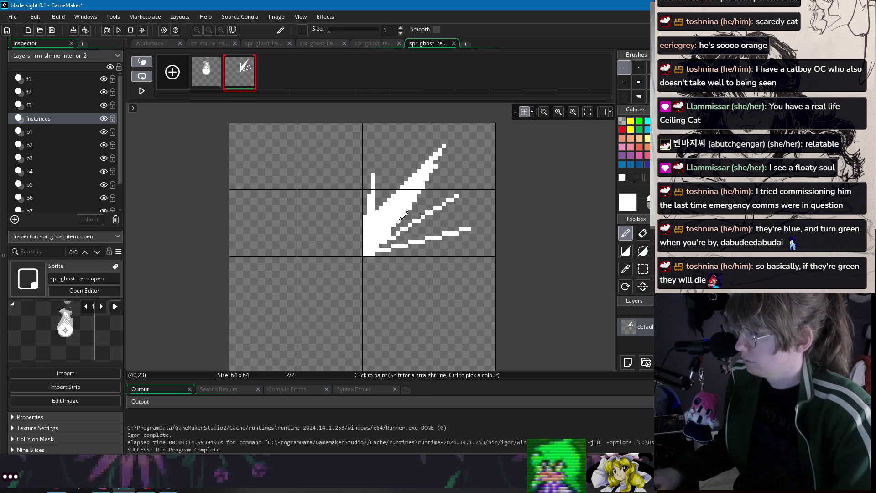
pyautogui.moveTo(404, 216)
pyautogui.mouseDown()
pyautogui.moveTo(456, 191)
pyautogui.moveTo(434, 203)
pyautogui.mouseUp()
pyautogui.hotkey('ctrl', 'z')
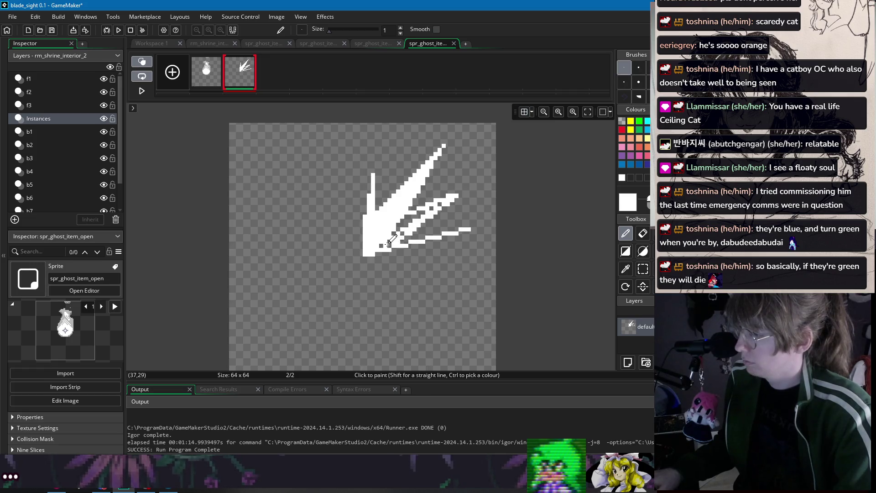
# Step: Flood-fill the gaps between the lower rays white and add more white to the upper-right ray
pyautogui.press('f')
pyautogui.click(390, 240)
pyautogui.click(397, 226)
pyautogui.press('d')
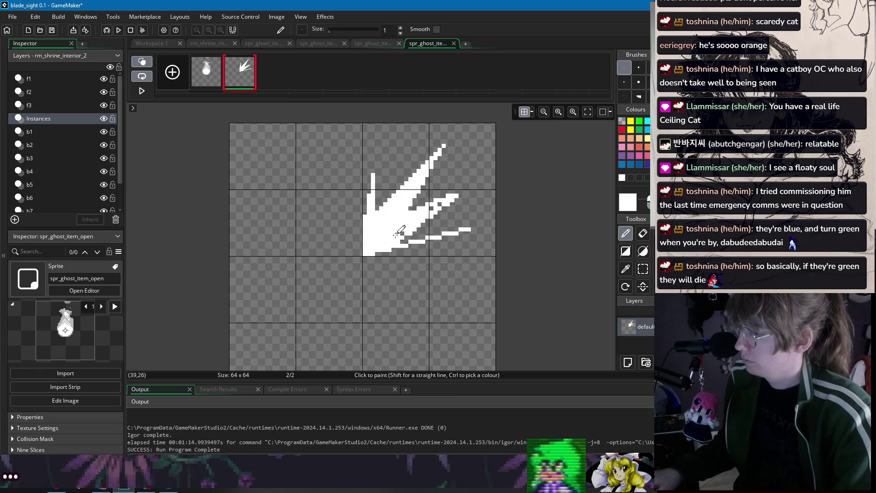
pyautogui.moveTo(440, 210); pyautogui.dragTo(459, 198)
pyautogui.moveTo(413, 230); pyautogui.dragTo(468, 227)
pyautogui.hotkey('ctrl', 'z')
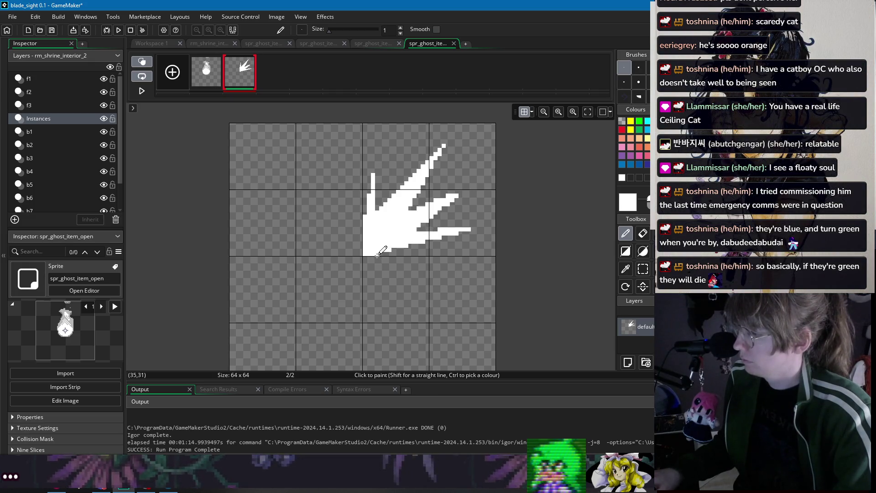
# Step: Erase a strip at the burst's lower-left edge and delete the small white blob there
pyautogui.press('e')
pyautogui.moveTo(365, 232); pyautogui.dragTo(388, 246)
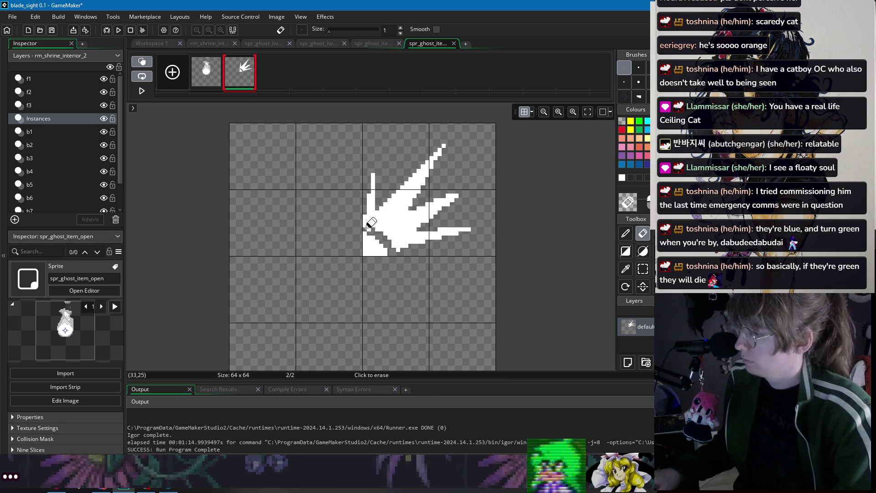
pyautogui.press('w')
pyautogui.press('Delete')
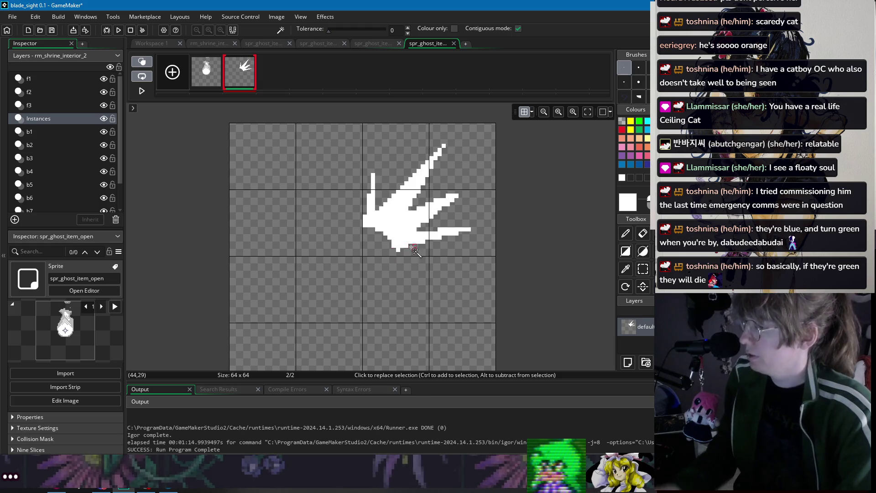
pyautogui.press('d')
pyautogui.press('e')
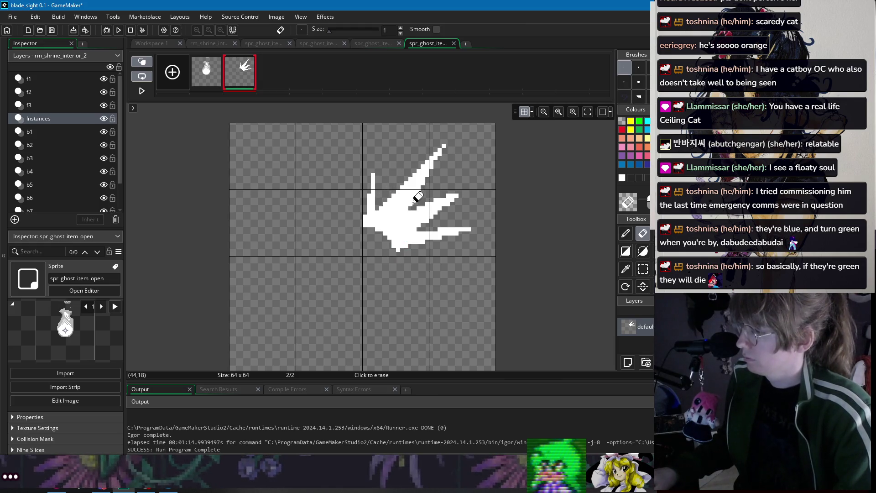
# Step: Flip between frame 1 and the burst frame to compare them
pyautogui.click(221, 88)
pyautogui.click(237, 78)
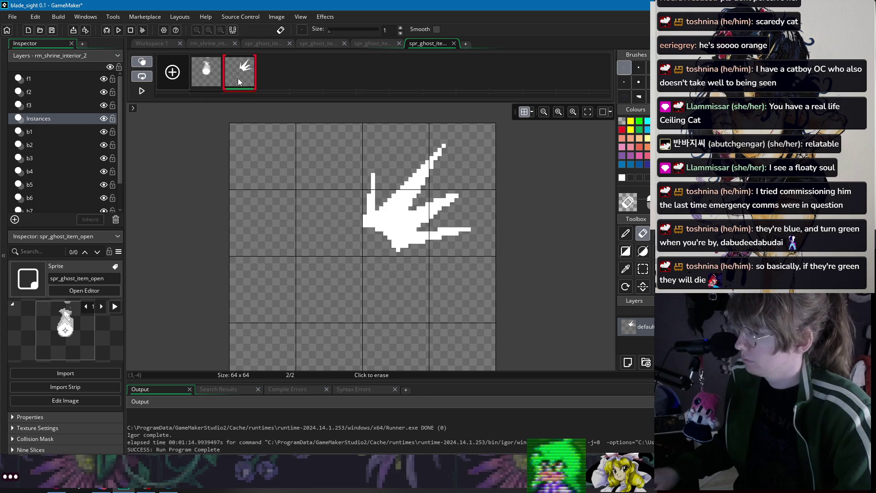
pyautogui.click(244, 82)
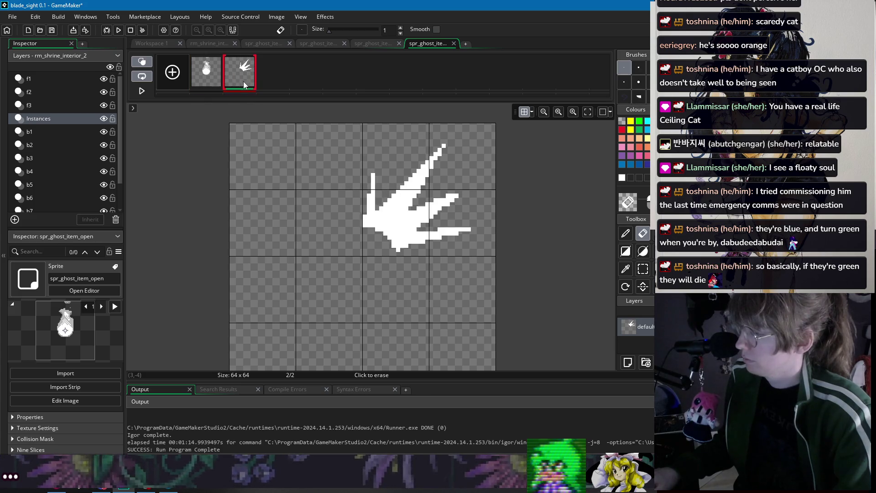
pyautogui.click(210, 76)
pyautogui.click(243, 74)
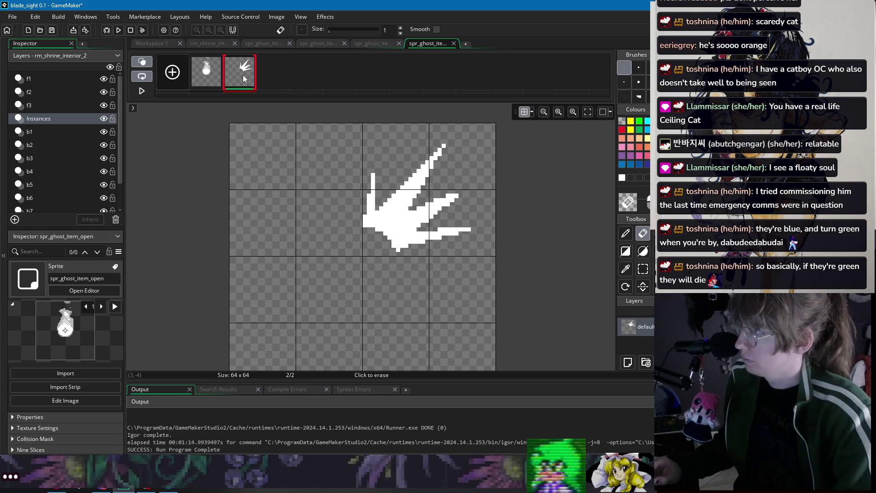
# Step: Delete the burst drawing from frame 2 and show frame 1's sack as a guide
pyautogui.press('s')
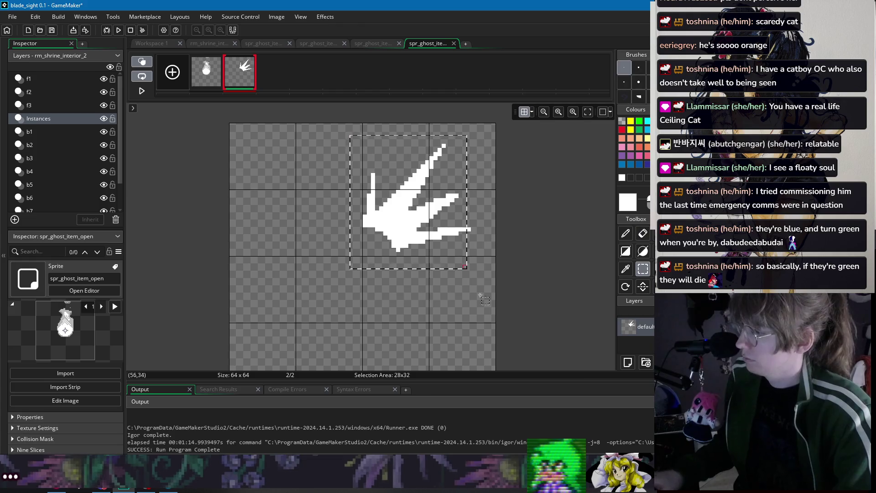
pyautogui.moveTo(350, 136); pyautogui.dragTo(486, 305)
pyautogui.press('Delete')
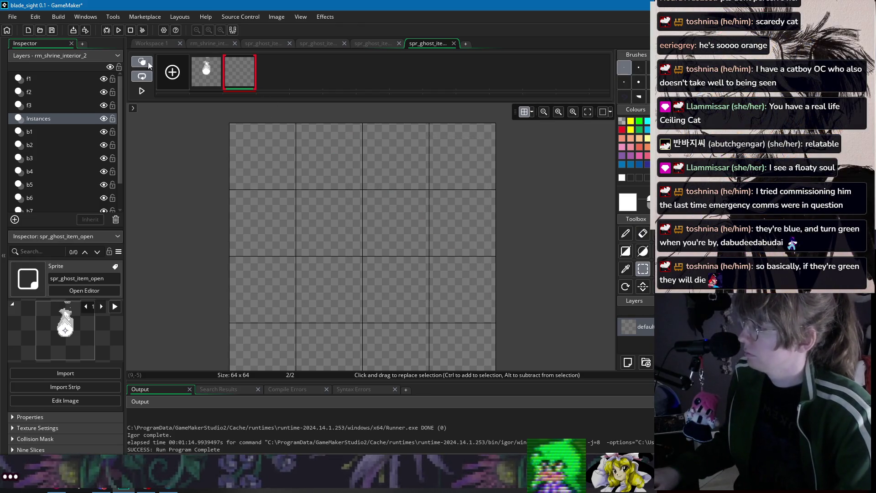
pyautogui.keyDown('shift'); pyautogui.click(204, 71); pyautogui.keyUp('shift')
# Step: Outline the white ghost around the sack's left side, right side and bottom
pyautogui.press('d')
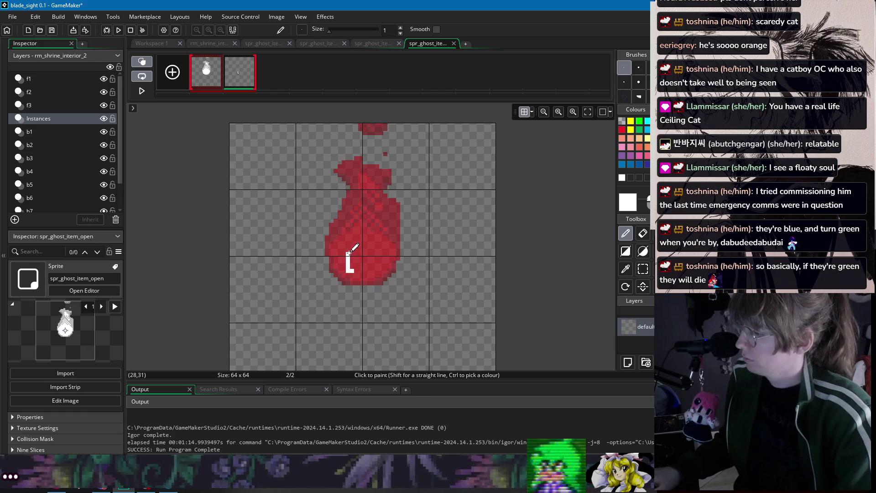
pyautogui.hotkey('ctrl', 'z')
pyautogui.moveTo(339, 272)
pyautogui.mouseDown()
pyautogui.moveTo(337, 243)
pyautogui.moveTo(375, 237)
pyautogui.moveTo(348, 225)
pyautogui.moveTo(345, 211)
pyautogui.moveTo(336, 217)
pyautogui.moveTo(338, 169)
pyautogui.moveTo(371, 191)
pyautogui.moveTo(362, 223)
pyautogui.mouseUp()
pyautogui.hotkey('ctrl', 'z')
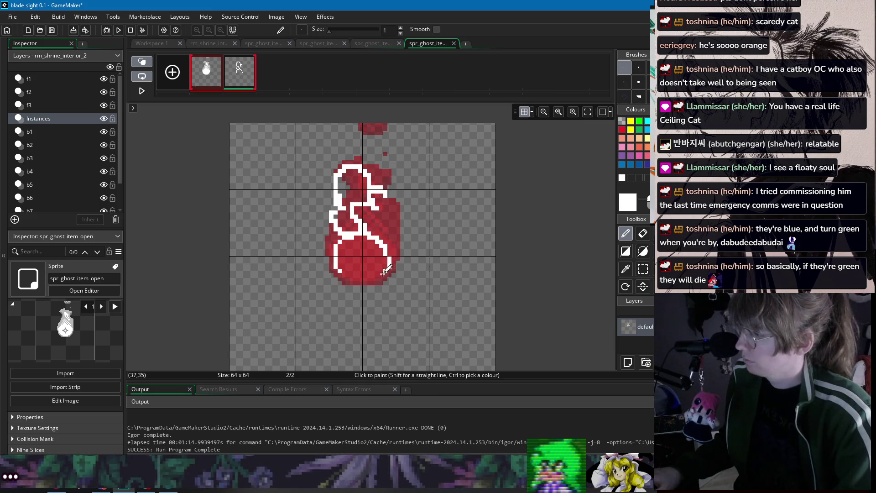
pyautogui.moveTo(377, 278)
pyautogui.mouseDown()
pyautogui.moveTo(394, 261)
pyautogui.moveTo(379, 242)
pyautogui.mouseUp()
pyautogui.hotkey('ctrl', 'z')
pyautogui.keyDown('ctrl'); pyautogui.click(385, 269); pyautogui.keyUp('ctrl')
pyautogui.moveTo(376, 278)
pyautogui.mouseDown()
pyautogui.moveTo(390, 255)
pyautogui.moveTo(372, 230)
pyautogui.moveTo(388, 257)
pyautogui.mouseUp()
pyautogui.keyDown('ctrl'); pyautogui.click(340, 264); pyautogui.keyUp('ctrl')
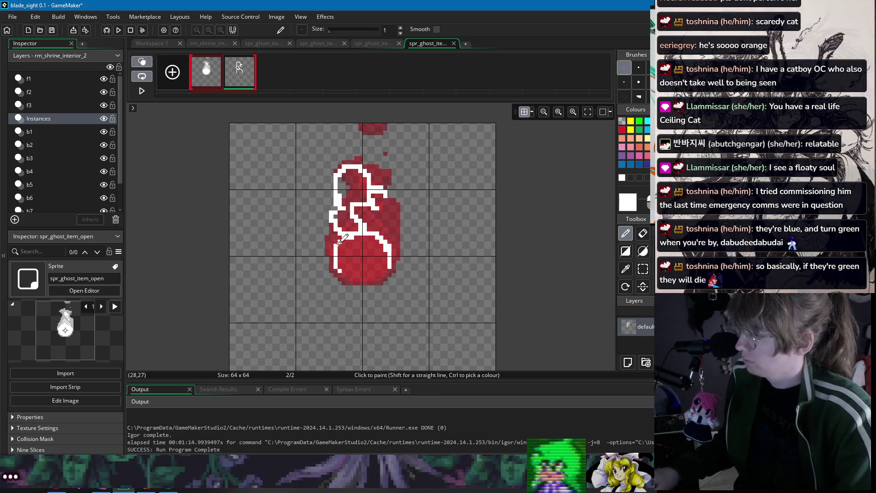
pyautogui.moveTo(345, 276)
pyautogui.mouseDown()
pyautogui.moveTo(322, 272)
pyautogui.moveTo(307, 240)
pyautogui.mouseUp()
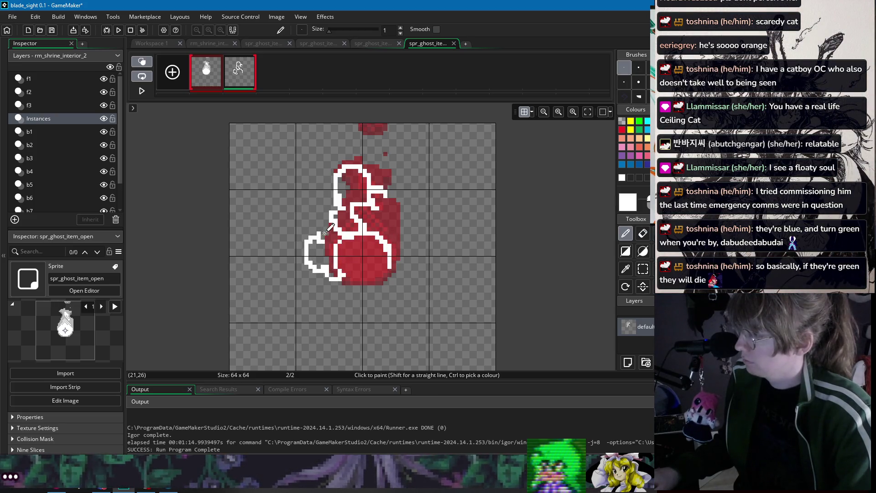
# Step: Flood-fill the outlined ghost interior and neck area with white
pyautogui.press('f')
pyautogui.click(315, 255)
pyautogui.click(349, 182)
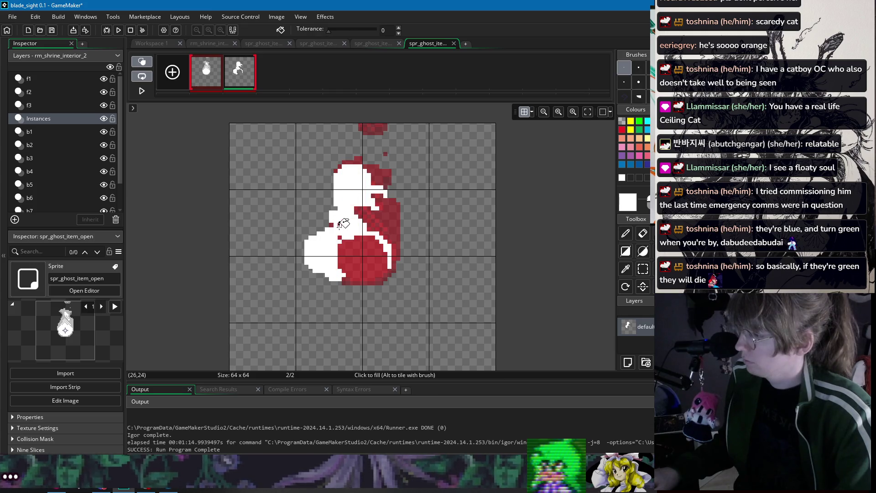
pyautogui.click(344, 223)
pyautogui.press('d')
# Step: Paint white lines through the red right side and outline the upper-left bulge
pyautogui.moveTo(381, 208); pyautogui.dragTo(404, 237)
pyautogui.moveTo(370, 206); pyautogui.dragTo(386, 241)
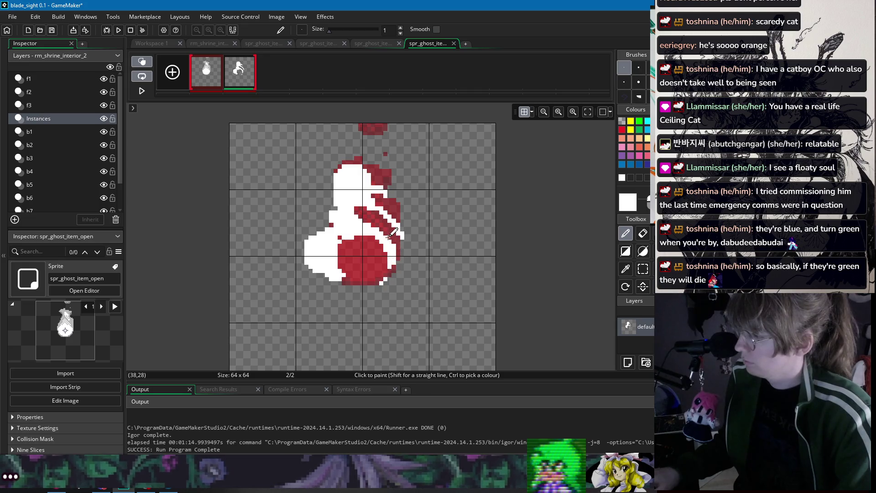
pyautogui.moveTo(361, 207); pyautogui.dragTo(358, 206)
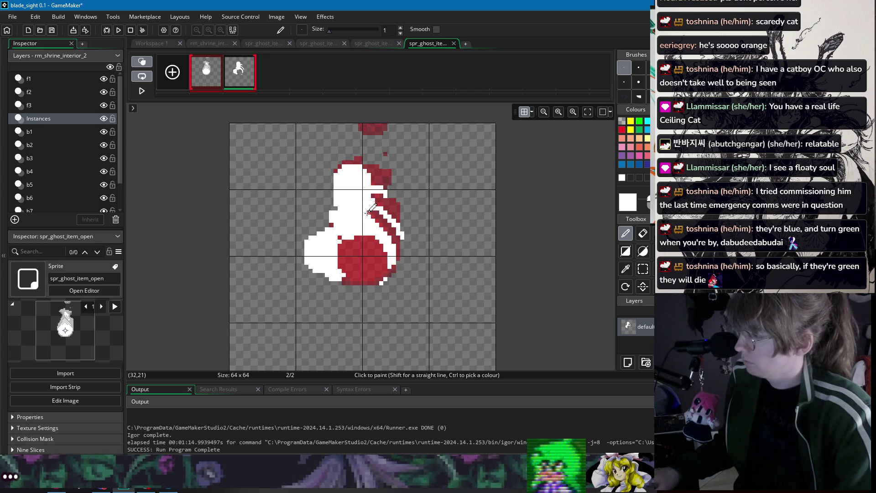
pyautogui.moveTo(333, 208)
pyautogui.mouseDown()
pyautogui.moveTo(319, 188)
pyautogui.moveTo(336, 174)
pyautogui.mouseUp()
pyautogui.press('f')
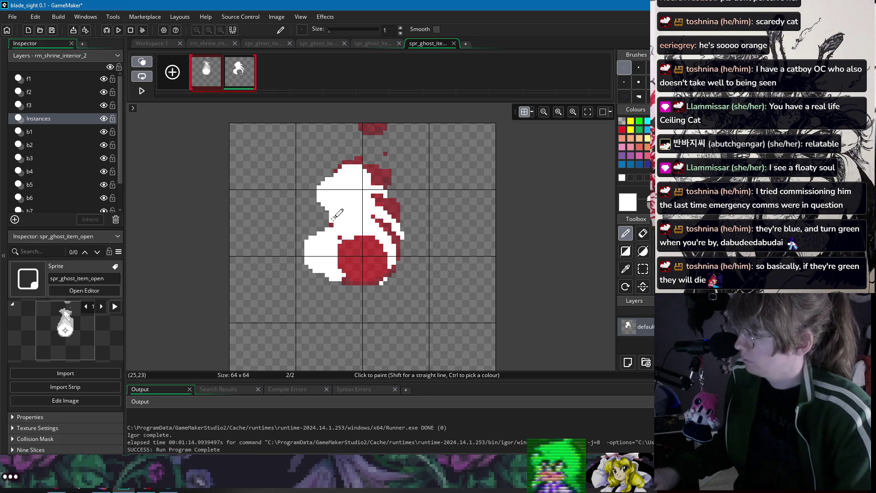
# Step: Erase white pixels along the sprite's right edge to leave jagged gaps
pyautogui.press('e')
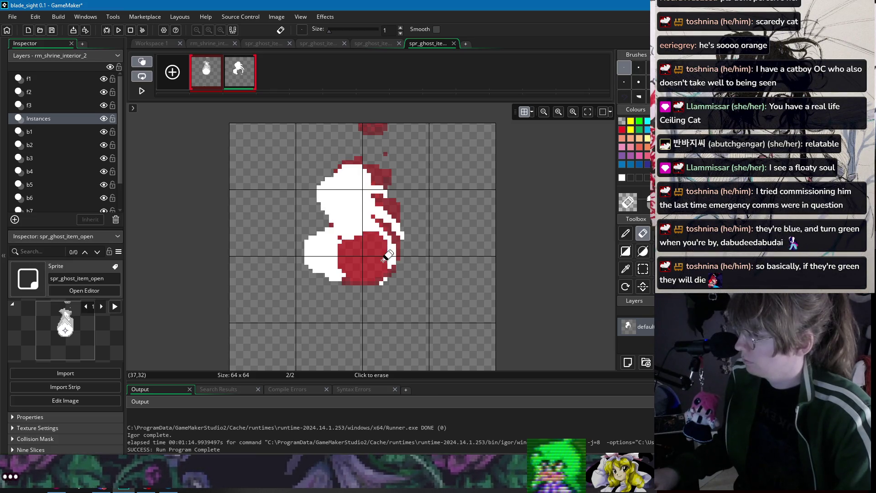
pyautogui.moveTo(390, 259)
pyautogui.mouseDown()
pyautogui.moveTo(391, 245)
pyautogui.moveTo(404, 258)
pyautogui.moveTo(402, 219)
pyautogui.moveTo(379, 201)
pyautogui.moveTo(395, 213)
pyautogui.moveTo(380, 205)
pyautogui.moveTo(382, 215)
pyautogui.mouseUp()
pyautogui.press('d')
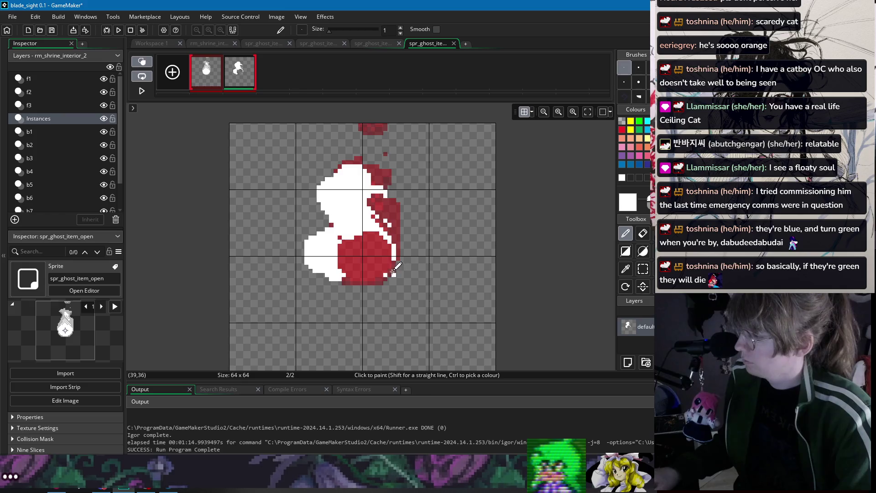
pyautogui.press('e')
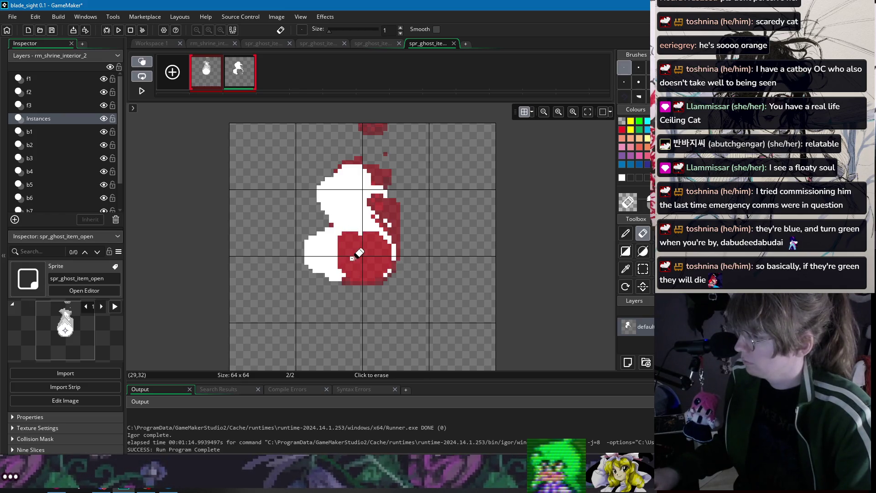
pyautogui.press('d')
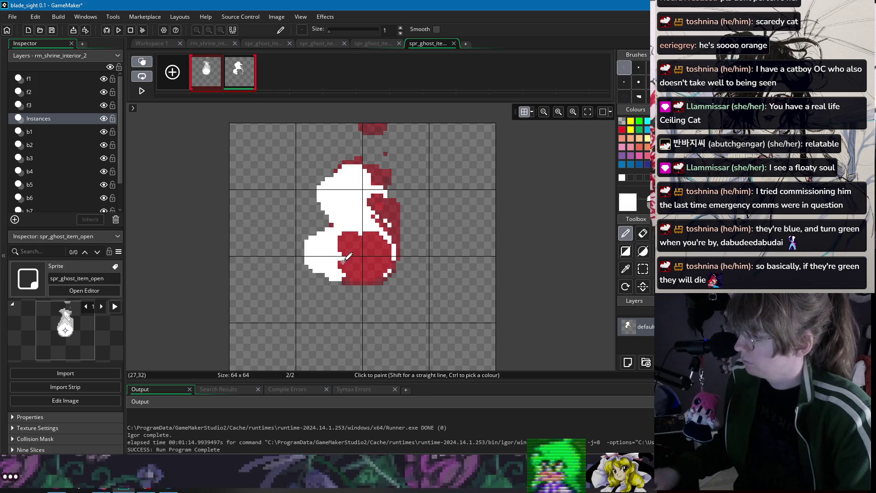
# Step: Add a third frame and sketch a white ghost head, stem and lower-left fill on it
pyautogui.click(173, 72)
pyautogui.moveTo(316, 176)
pyautogui.mouseDown()
pyautogui.moveTo(305, 197)
pyautogui.moveTo(336, 214)
pyautogui.moveTo(308, 208)
pyautogui.moveTo(342, 211)
pyautogui.mouseUp()
pyautogui.hotkey('ctrl', 'z')
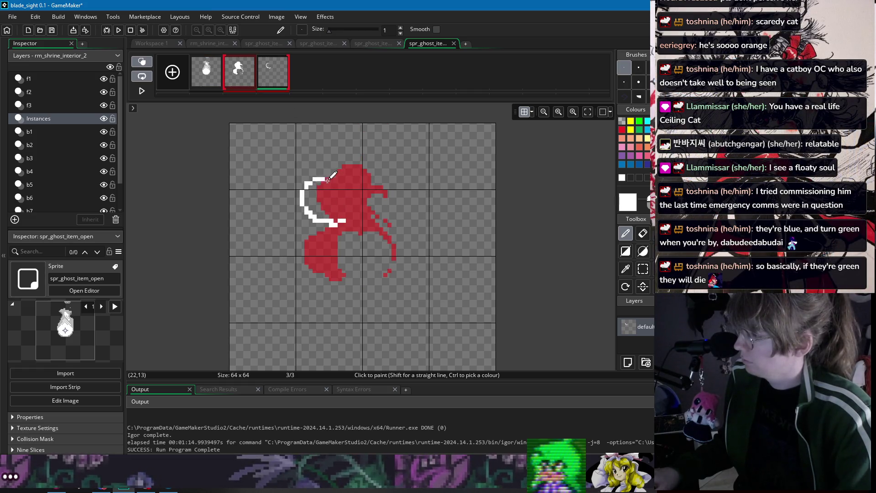
pyautogui.press('f')
pyautogui.click(331, 207)
pyautogui.press('d')
pyautogui.moveTo(329, 180)
pyautogui.mouseDown()
pyautogui.moveTo(340, 163)
pyautogui.moveTo(363, 190)
pyautogui.moveTo(351, 165)
pyautogui.mouseUp()
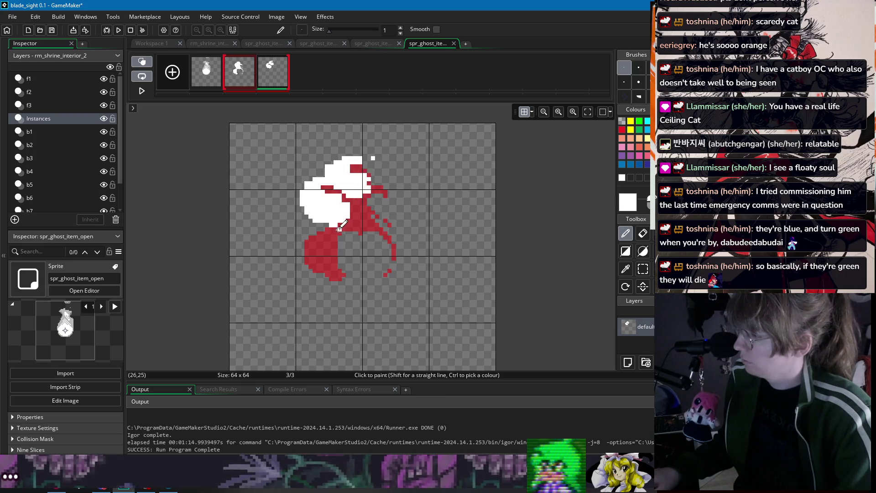
pyautogui.moveTo(316, 235)
pyautogui.mouseDown()
pyautogui.moveTo(293, 258)
pyautogui.moveTo(317, 274)
pyautogui.moveTo(340, 254)
pyautogui.moveTo(321, 232)
pyautogui.mouseUp()
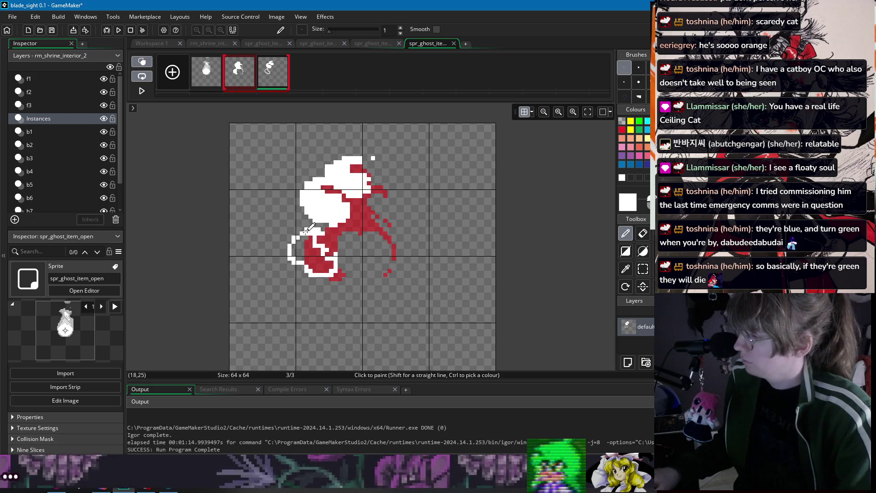
pyautogui.click(315, 256)
# Step: Compare the frames, then clear frame 2's ghost drawing with a selection and Delete
pyautogui.click(206, 72)
pyautogui.click(239, 72)
pyautogui.click(272, 73)
pyautogui.click(206, 72)
pyautogui.click(242, 75)
pyautogui.press('s')
pyautogui.press('Delete')
pyautogui.click(273, 75)
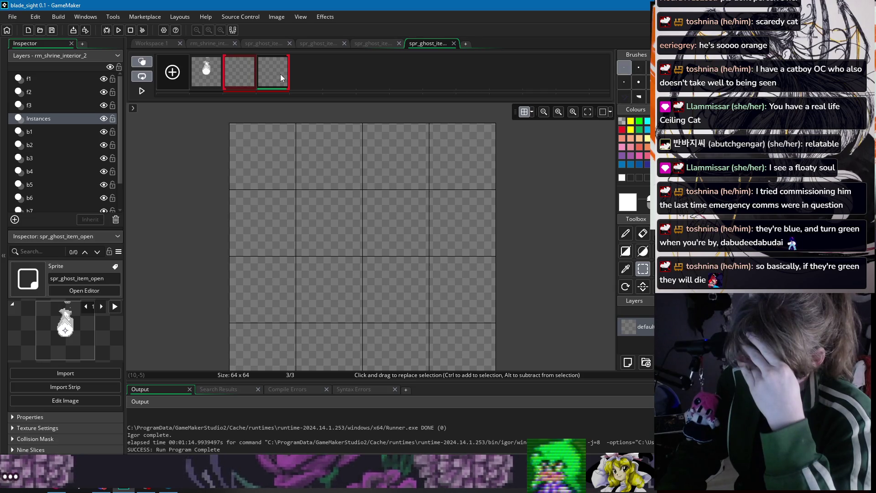
# Step: Paint a white crescent around the lower right of frame 2
pyautogui.press('p')
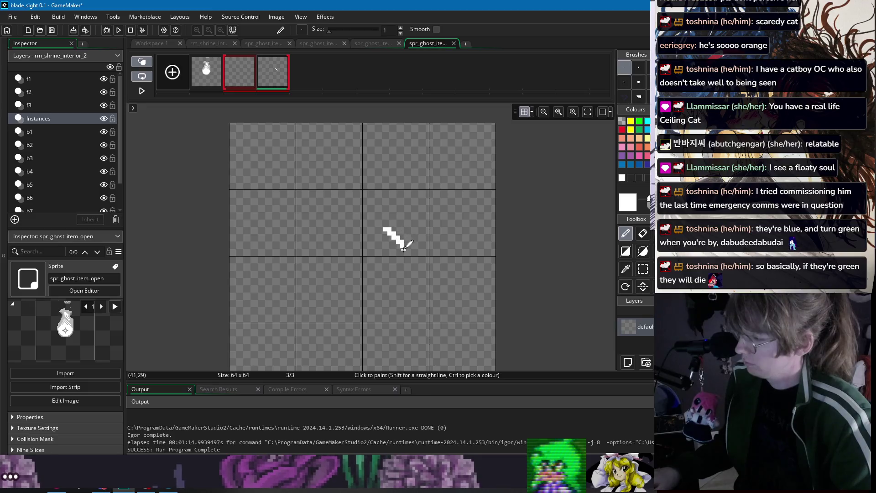
pyautogui.click(246, 76)
pyautogui.moveTo(403, 241)
pyautogui.mouseDown()
pyautogui.moveTo(409, 248)
pyautogui.moveTo(386, 292)
pyautogui.moveTo(324, 276)
pyautogui.moveTo(320, 256)
pyautogui.moveTo(350, 276)
pyautogui.moveTo(392, 230)
pyautogui.moveTo(411, 249)
pyautogui.moveTo(403, 273)
pyautogui.moveTo(372, 287)
pyautogui.moveTo(380, 283)
pyautogui.moveTo(364, 261)
pyautogui.mouseUp()
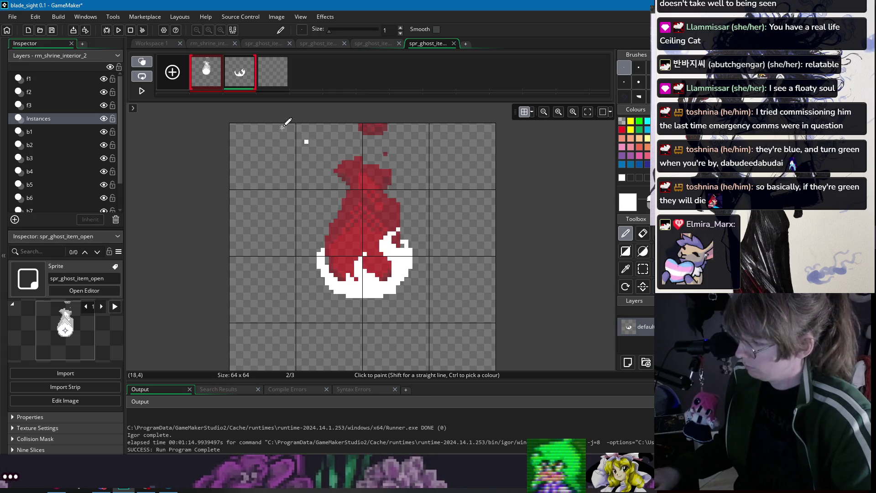
# Step: On frame 3, outline the rising ghost in white and flood-fill its interior
pyautogui.click(281, 73)
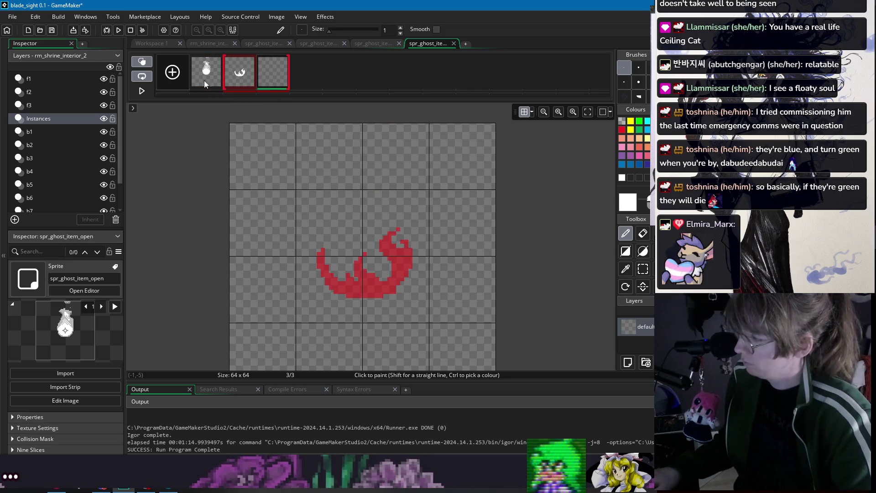
pyautogui.moveTo(373, 291)
pyautogui.mouseDown()
pyautogui.moveTo(327, 261)
pyautogui.moveTo(324, 232)
pyautogui.mouseUp()
pyautogui.hotkey('ctrl', 'z')
pyautogui.moveTo(373, 292); pyautogui.dragTo(332, 250)
pyautogui.moveTo(336, 201)
pyautogui.mouseDown()
pyautogui.moveTo(382, 205)
pyautogui.moveTo(407, 224)
pyautogui.moveTo(398, 248)
pyautogui.moveTo(360, 270)
pyautogui.moveTo(358, 287)
pyautogui.mouseUp()
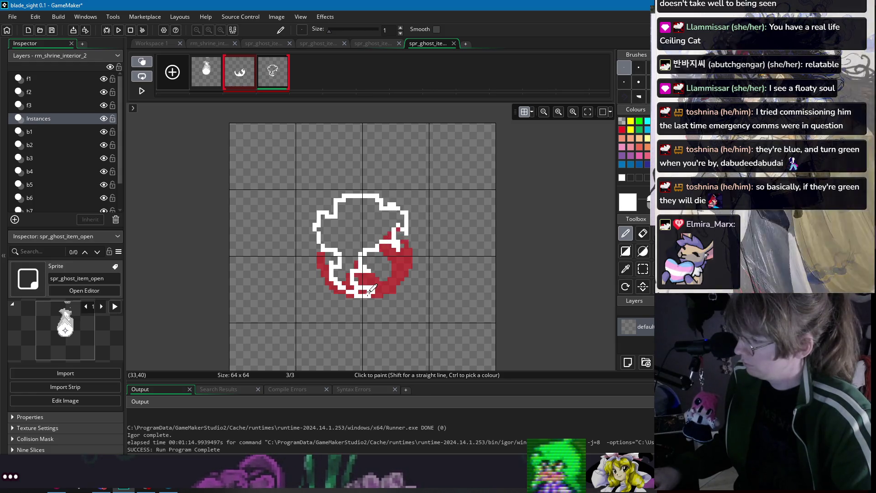
pyautogui.moveTo(392, 252)
pyautogui.mouseDown()
pyautogui.moveTo(402, 265)
pyautogui.moveTo(401, 245)
pyautogui.mouseUp()
pyautogui.press('f')
pyautogui.click(389, 238)
pyautogui.press('d')
# Step: Compare frame 3 with frame 1, then add an empty fourth frame
pyautogui.click(206, 75)
pyautogui.click(237, 74)
pyautogui.click(273, 73)
pyautogui.click(175, 72)
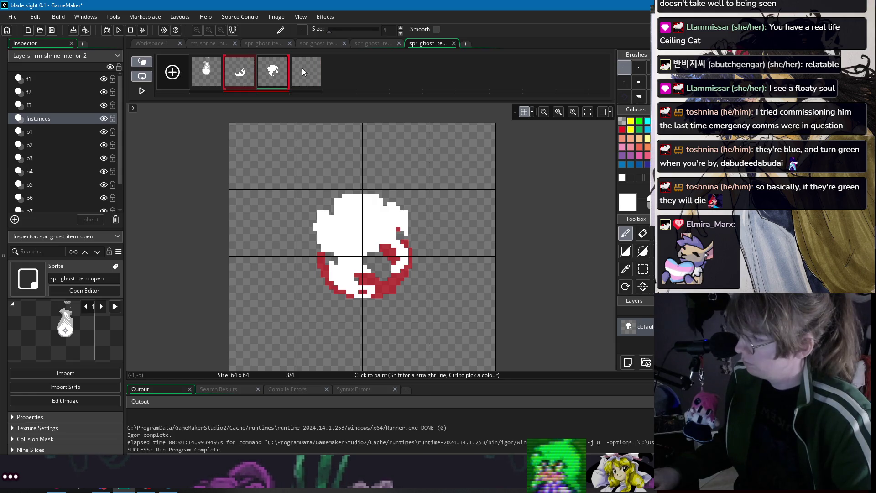
# Step: On frame 4, outline the ghost's hood in white and fill the area under it
pyautogui.click(302, 67)
pyautogui.click(346, 173)
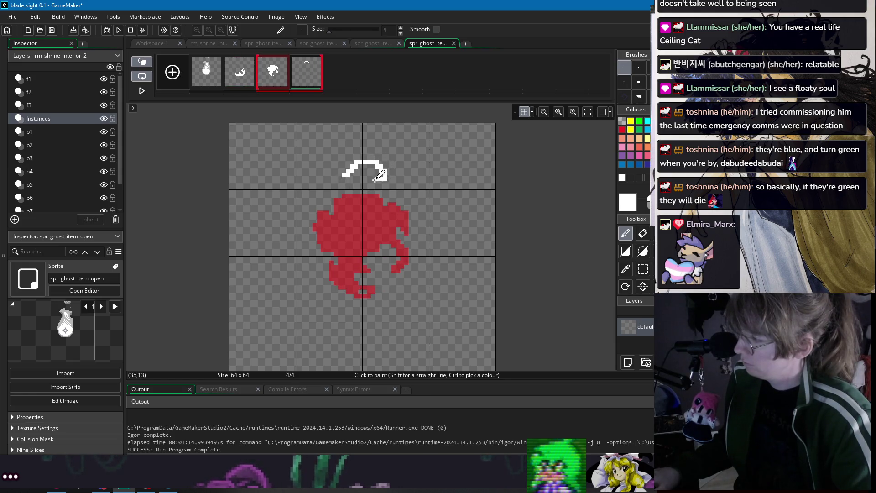
pyautogui.moveTo(366, 208)
pyautogui.mouseDown()
pyautogui.moveTo(352, 209)
pyautogui.moveTo(344, 184)
pyautogui.moveTo(342, 214)
pyautogui.moveTo(316, 193)
pyautogui.moveTo(336, 239)
pyautogui.moveTo(358, 191)
pyautogui.moveTo(401, 220)
pyautogui.moveTo(383, 212)
pyautogui.moveTo(396, 238)
pyautogui.mouseUp()
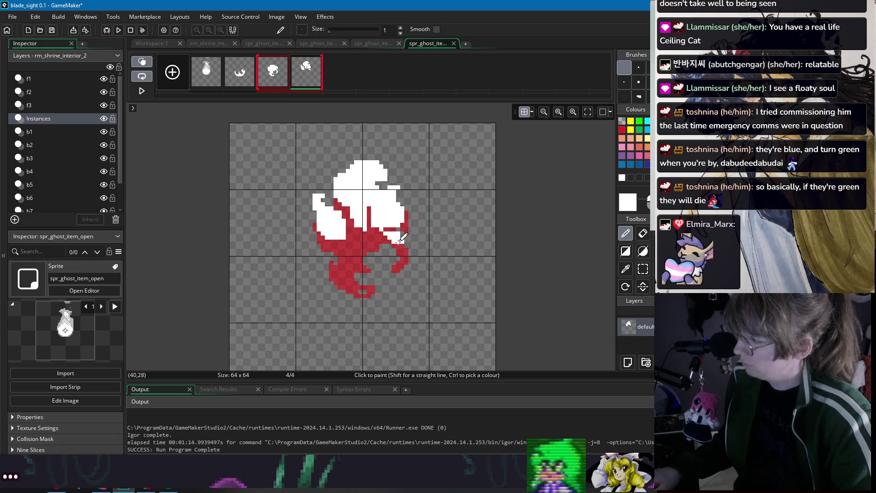
pyautogui.moveTo(352, 248)
pyautogui.mouseDown()
pyautogui.moveTo(365, 232)
pyautogui.moveTo(355, 255)
pyautogui.moveTo(342, 240)
pyautogui.moveTo(363, 248)
pyautogui.mouseUp()
pyautogui.hotkey('ctrl', 'z')
pyautogui.hotkey('ctrl', 'z')
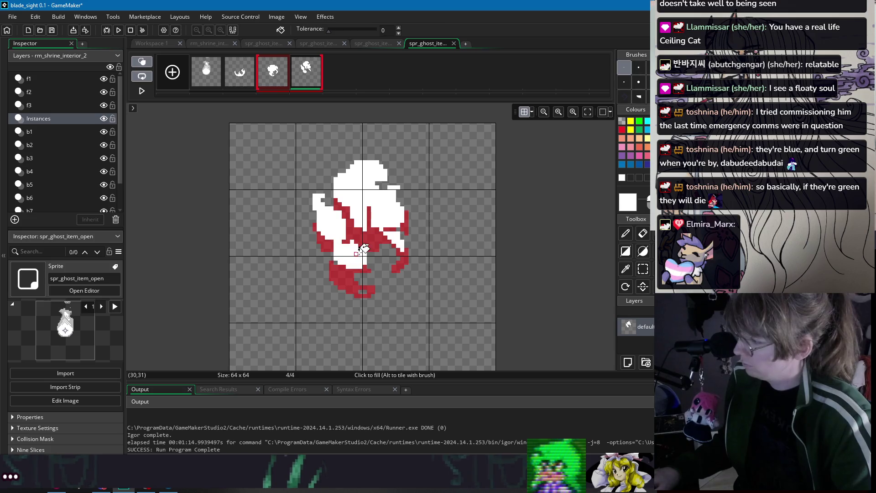
pyautogui.click(240, 73)
pyautogui.click(308, 76)
# Step: Flip between frame 2 and frame 4 to compare the ghost's growth
pyautogui.click(239, 73)
pyautogui.click(295, 75)
pyautogui.click(240, 73)
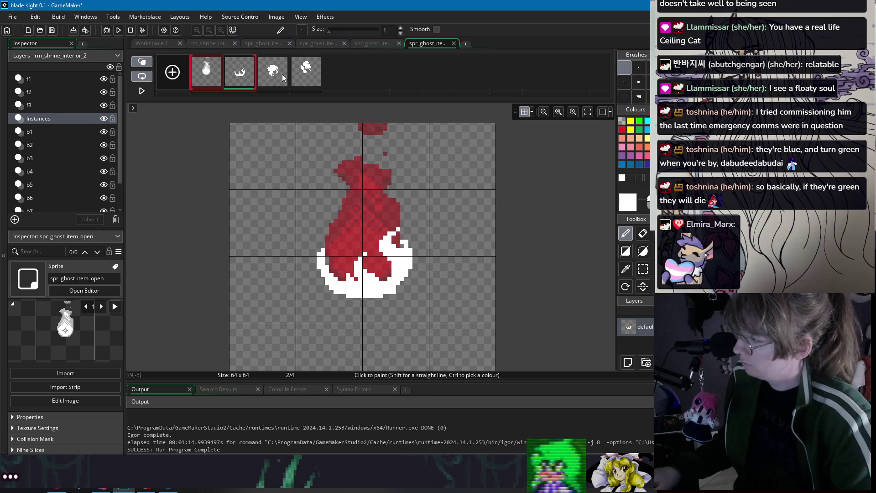